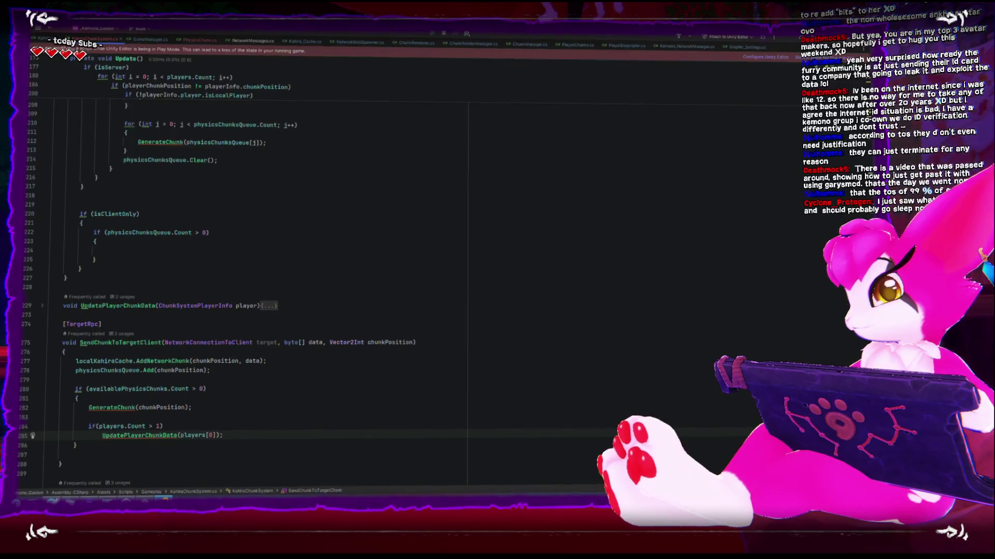
Move the players.Count check above the availablePhysicsChunks check and the queue add below the if-block
key("shift+Up")
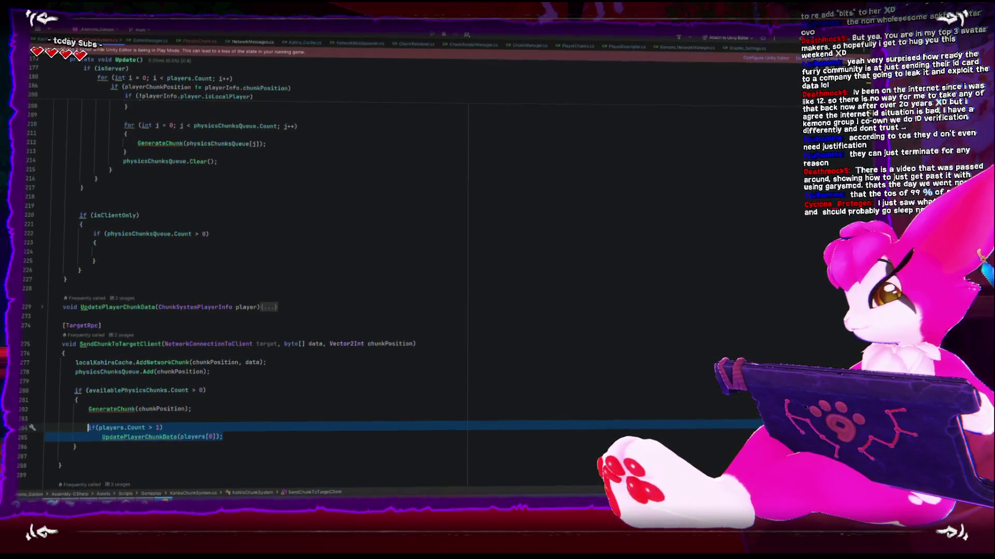
key("alt+shift+Up")
key("alt+shift+Up")
key("alt+shift+Up")
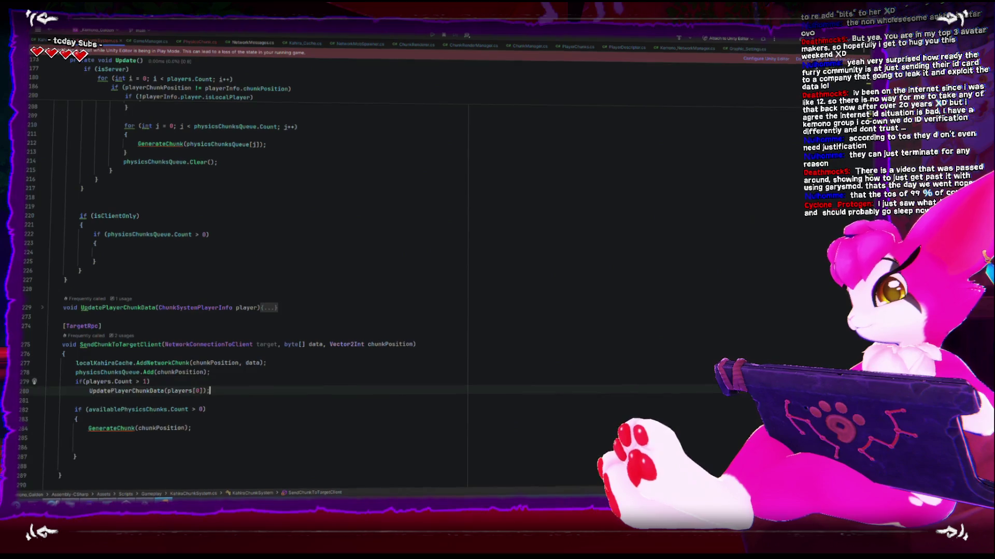
key("Up")
key("Up")
key("Return")
key("Up")
key("Up")
key("Down")
key("alt+shift+Down")
key("alt+shift+Down")
key("alt+shift+Down")
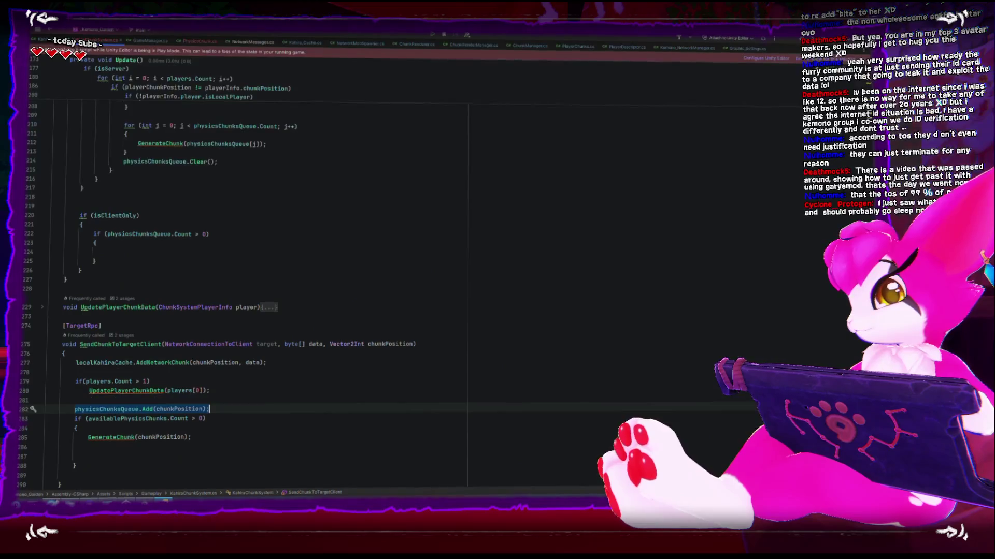
key("Up")
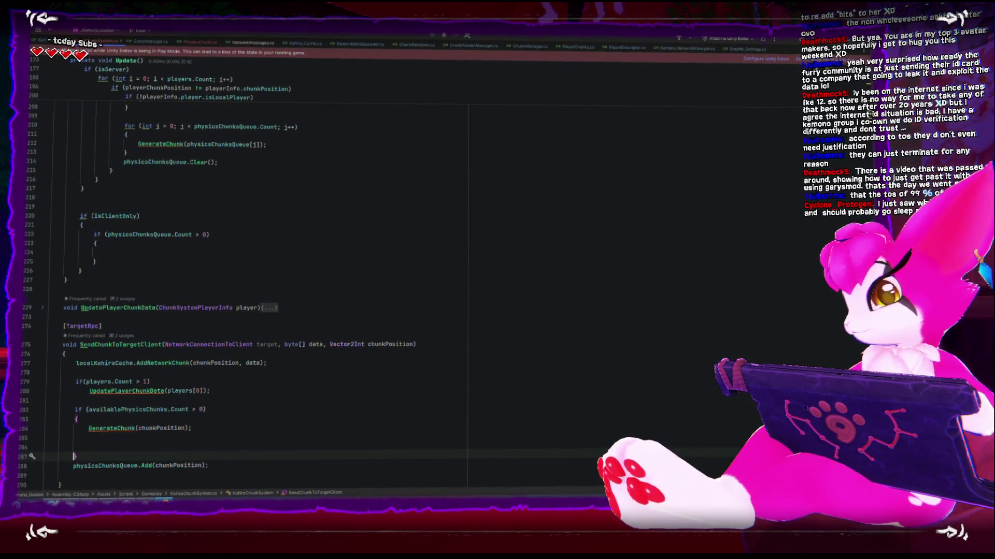
key("BackSpace")
key("BackSpace")
Put physicsChunksQueue.Add inside a new else branch after the availability if-block
key("Return")
type("else")
key("Return")
type("{")
key("Return")
key("Down")
key("Down")
key("End")
key("ctrl+shift+Up")
key("ctrl+shift+Up")
key("Up")
type("sssssssssssssssssssssss")
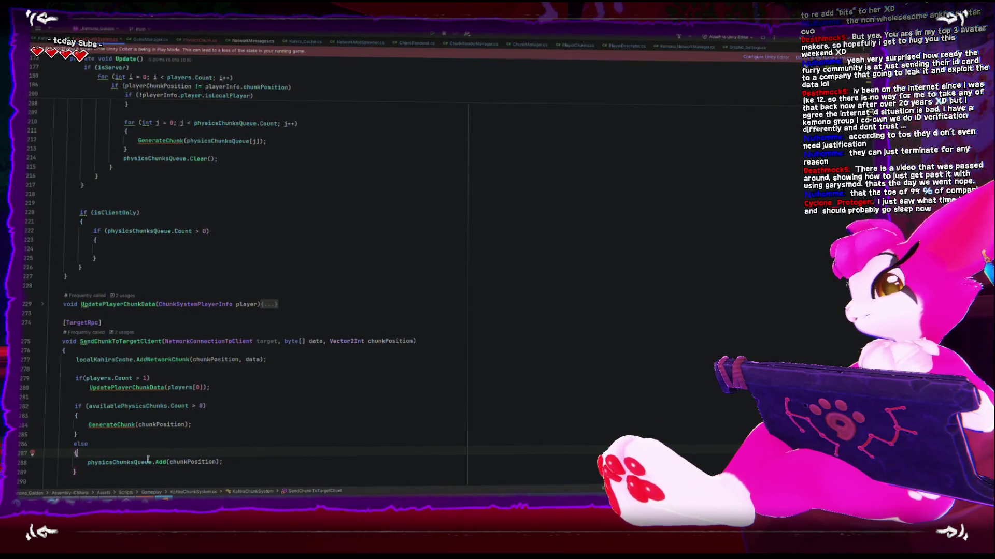
In the isClientOnly block, add GenerateChunk for the first queued chunk followed by RemoveAt(0)
left_click(129, 464)
scroll(136, 439, "up", 1)
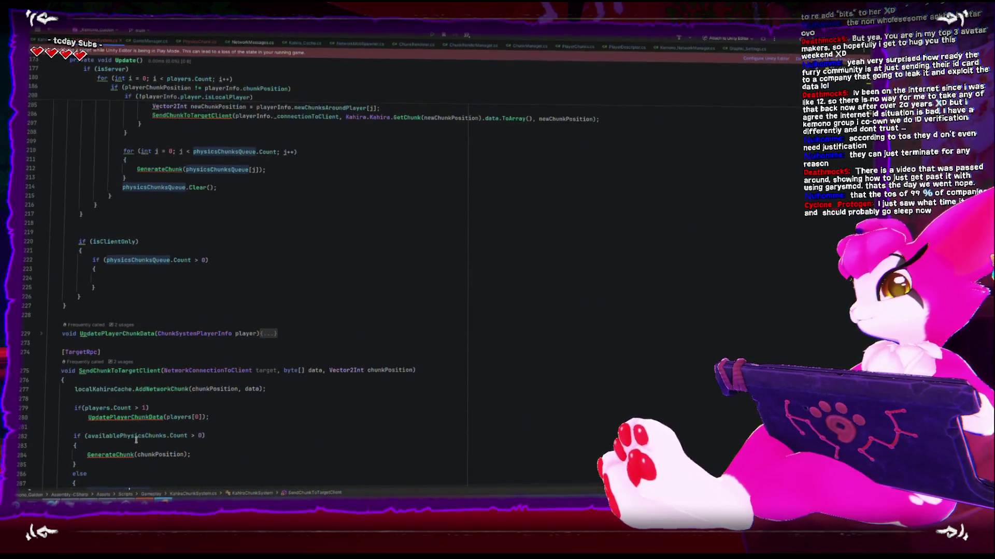
left_click(151, 279)
left_click(142, 260)
left_click(153, 285)
left_click(149, 278)
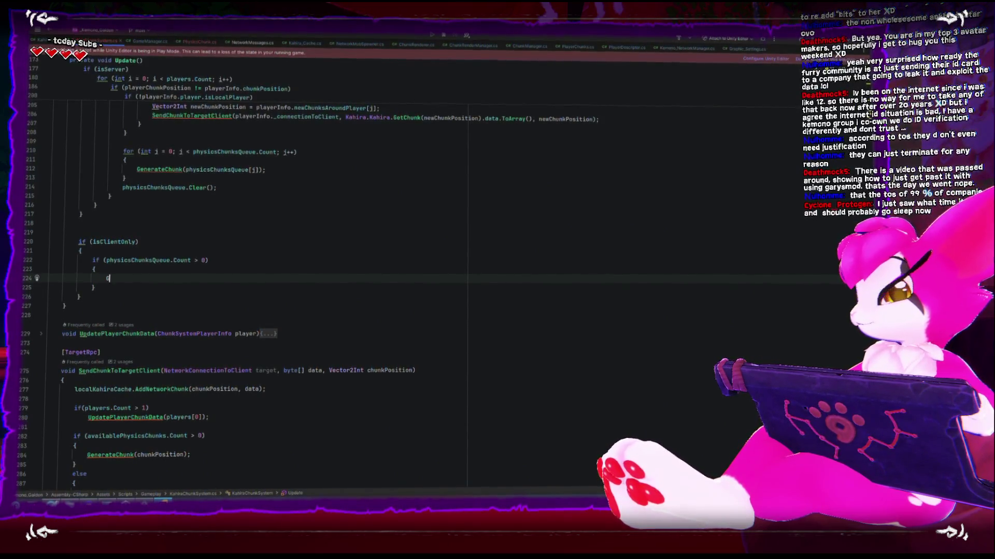
type("G")
key("Tab")
key("Return")
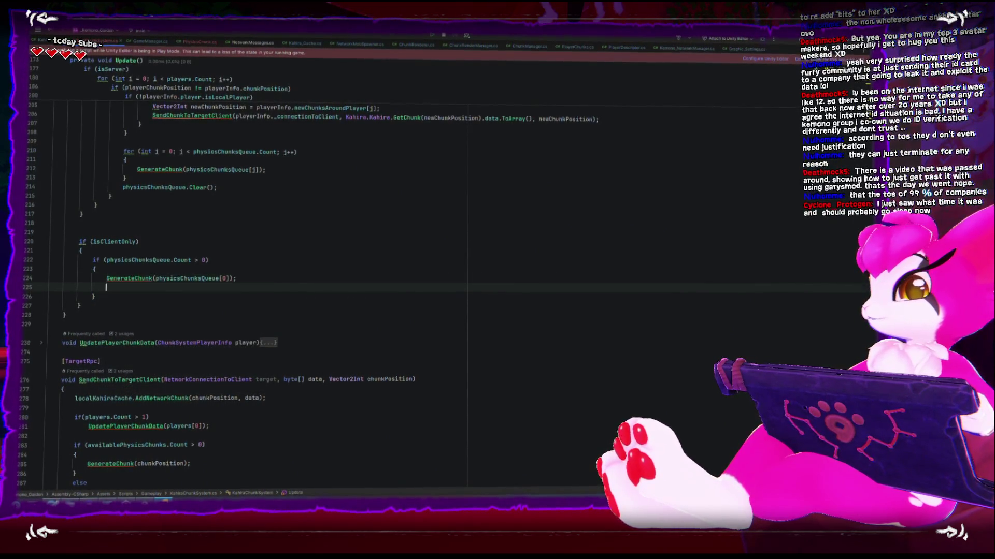
type("phys")
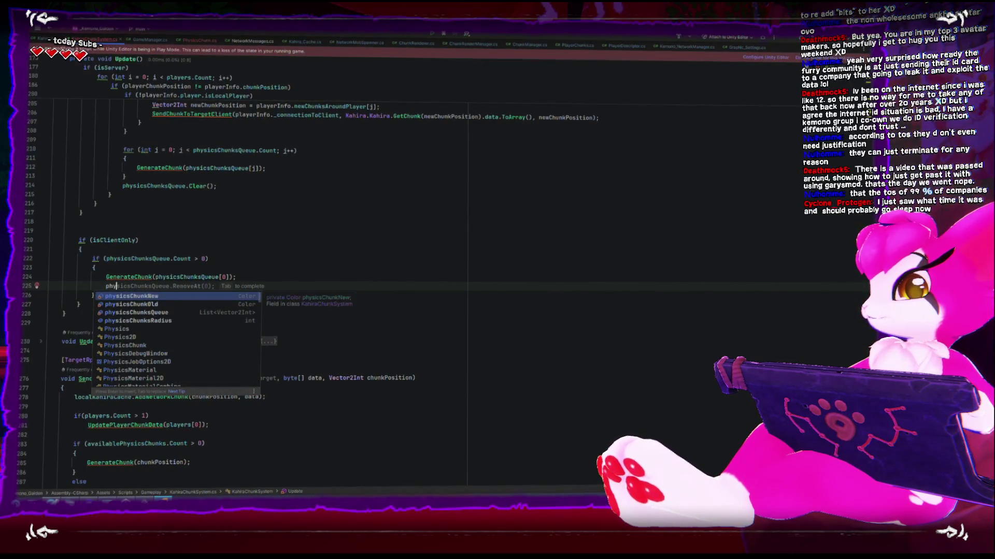
key("Tab")
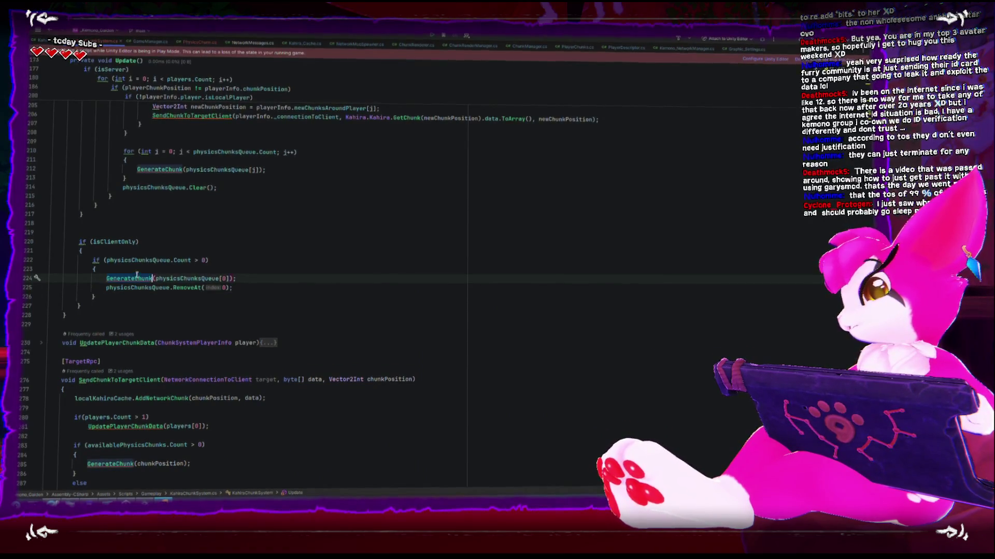
left_click(198, 288)
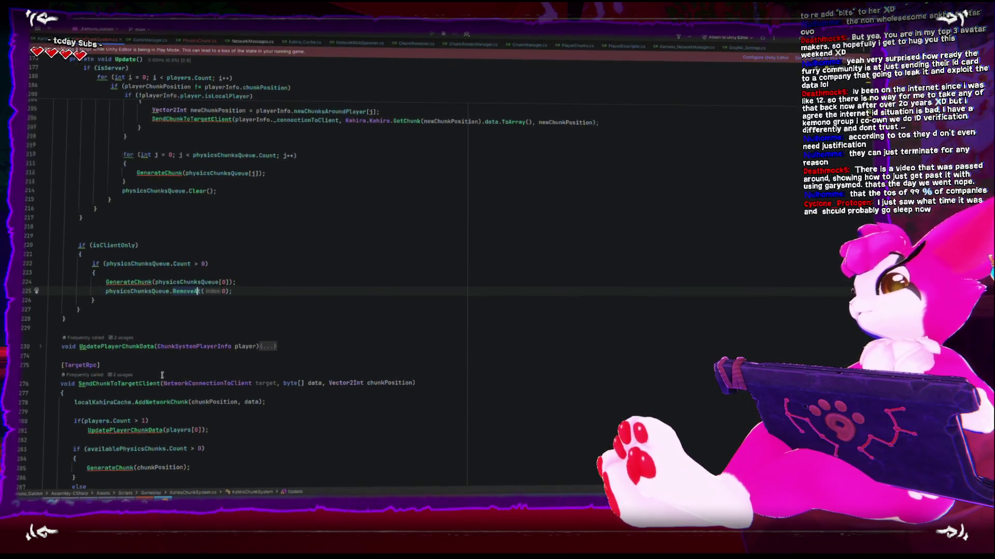
scroll(163, 364, "down", 2)
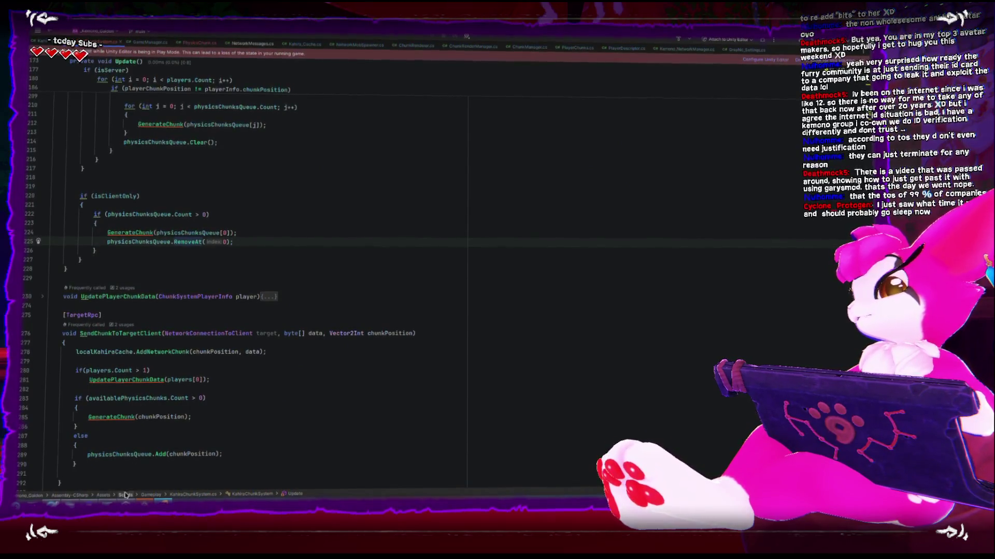
key("alt+Tab")
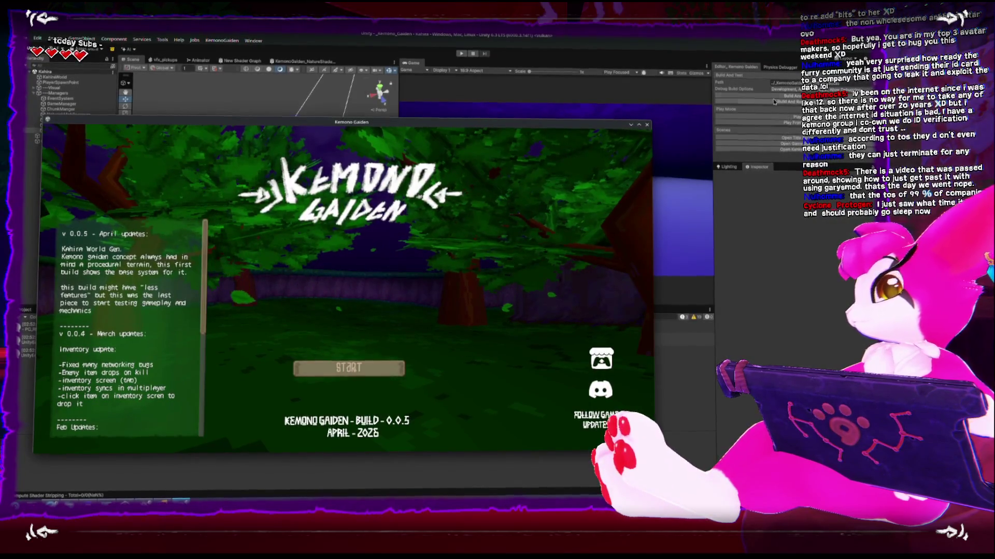
Start a hosted game in the Kemono Gaiden build with Game Start (Host)
key("alt+F4")
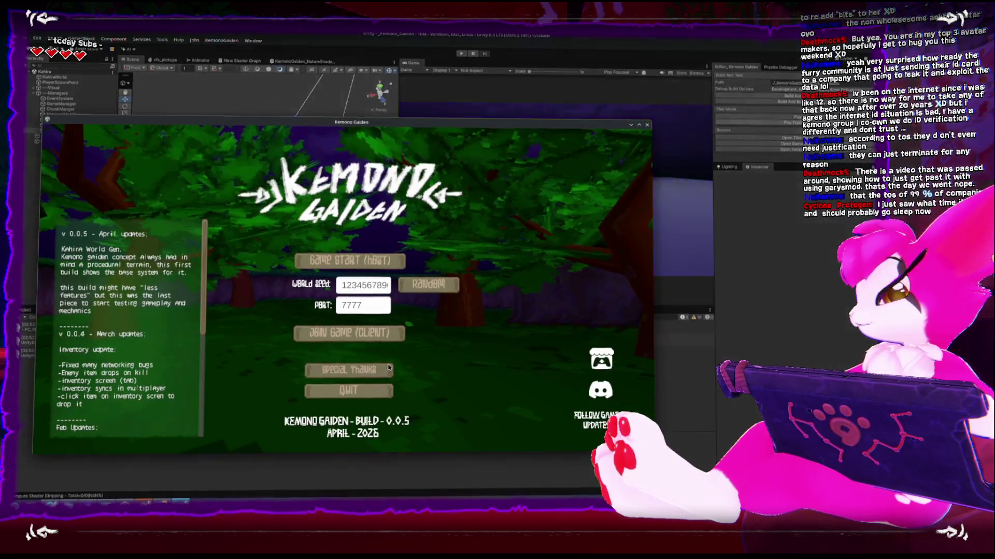
left_click(349, 260)
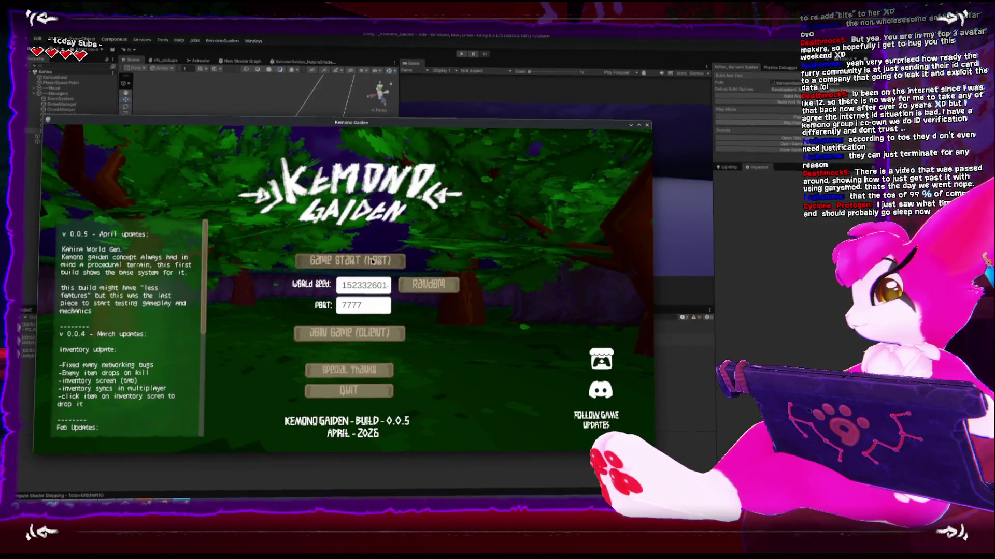
key("Escape")
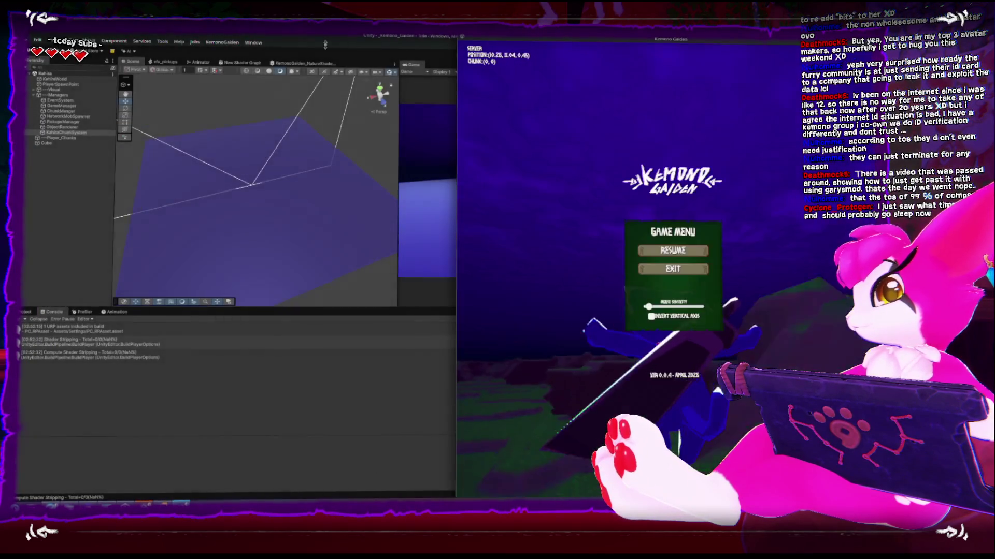
key("alt+F4")
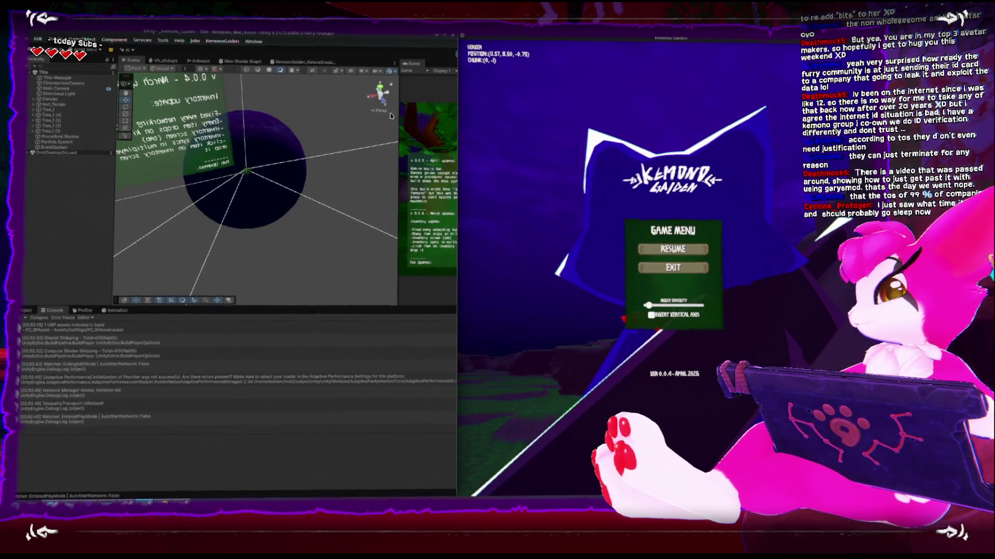
Run the game in Unity's play mode and walk the character across the terrain
left_click(392, 57)
left_click(503, 56)
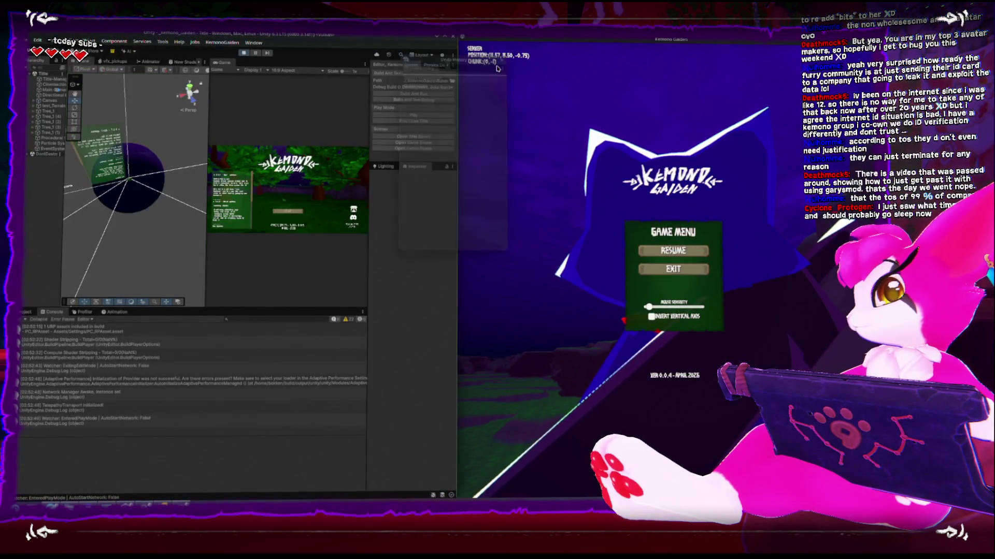
key("Escape")
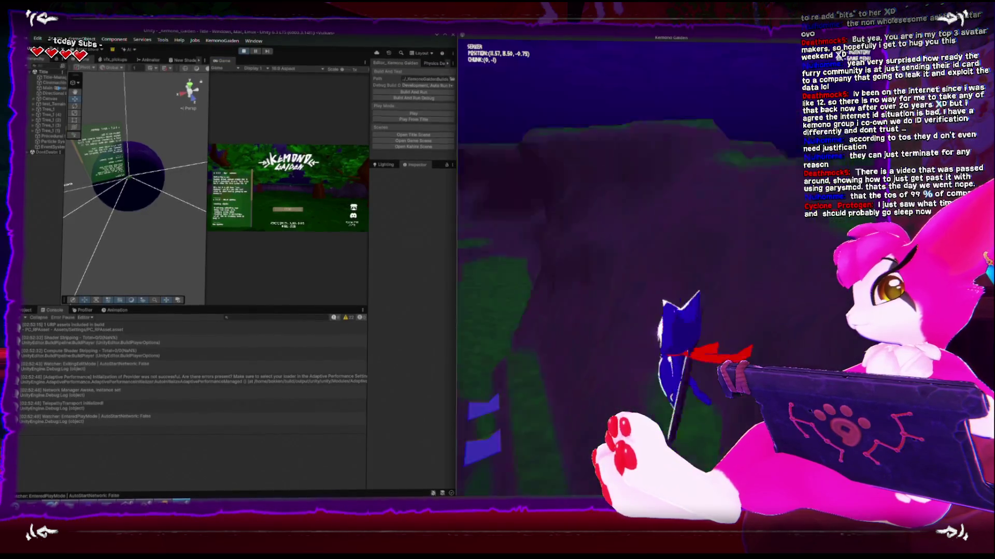
key("w")
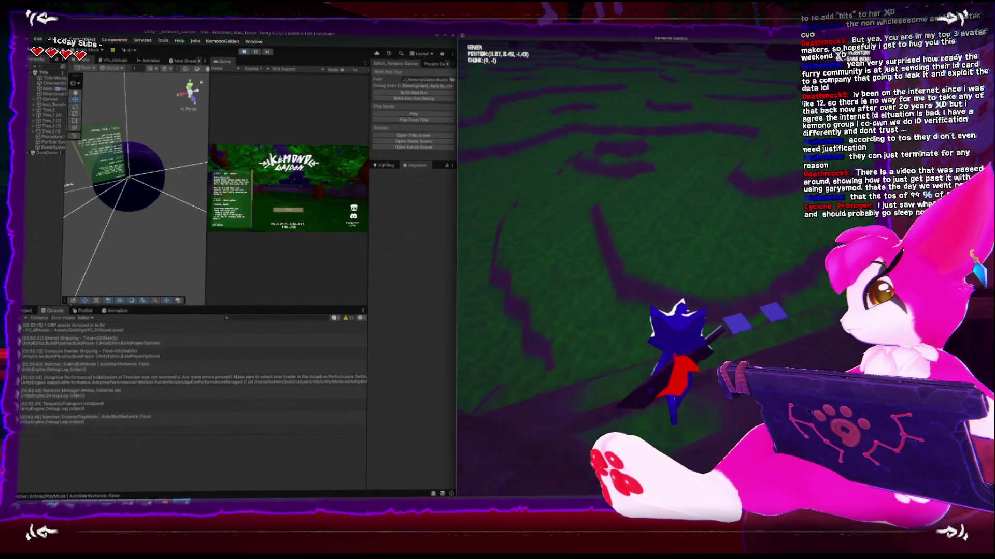
key("Escape")
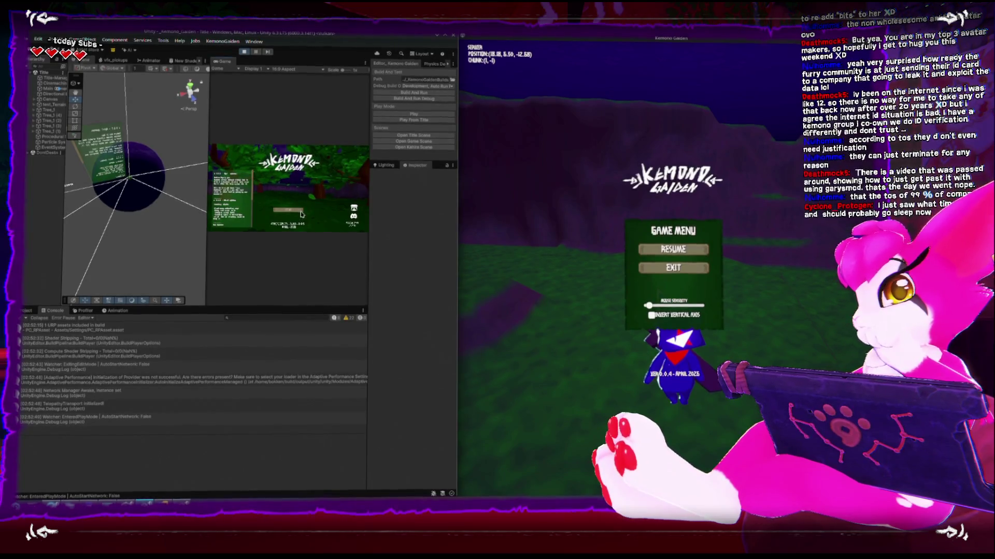
Trace the NullReferenceException in the Console to PlayerChunks.cs line 249
left_click_drag(132, 171, 142, 192)
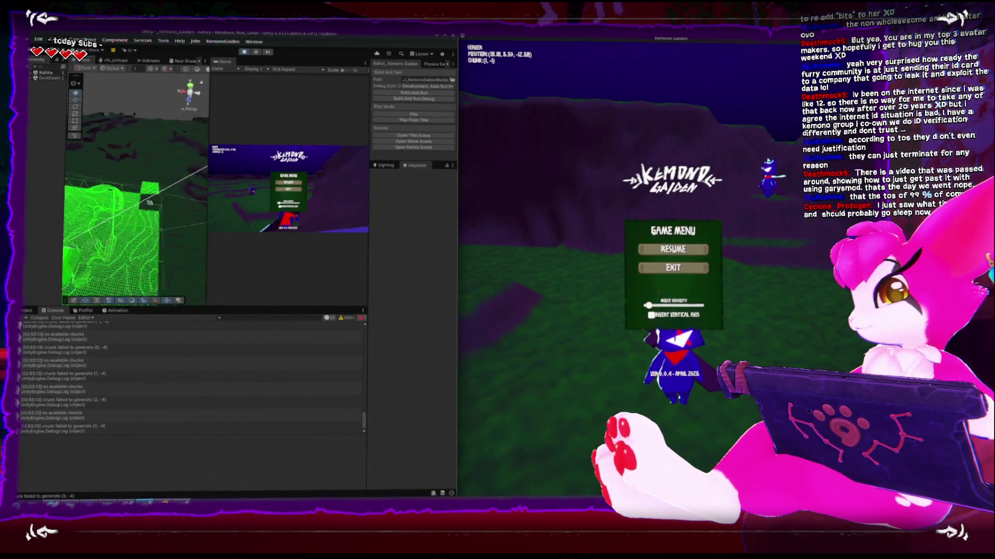
scroll(192, 363, "up", 5)
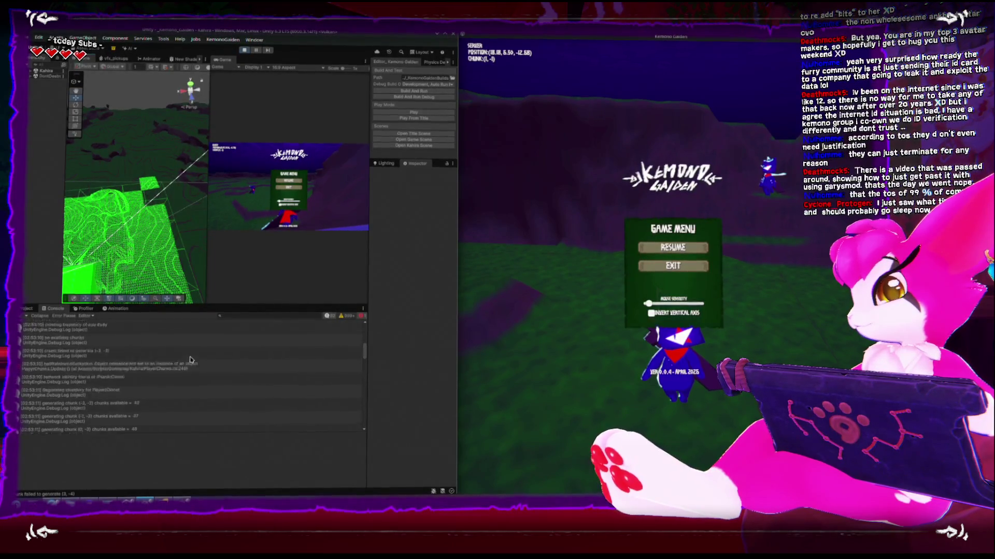
left_click(173, 387)
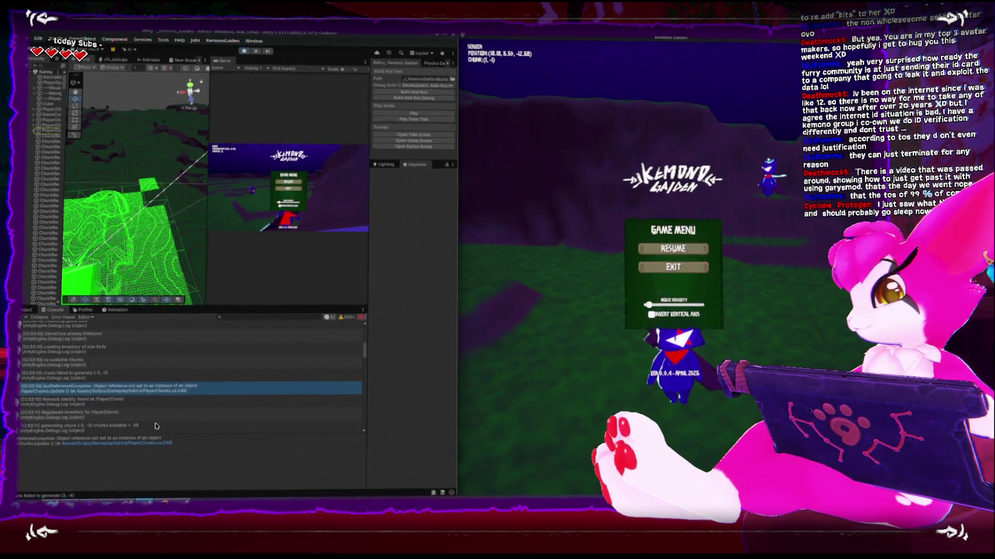
left_click(140, 444)
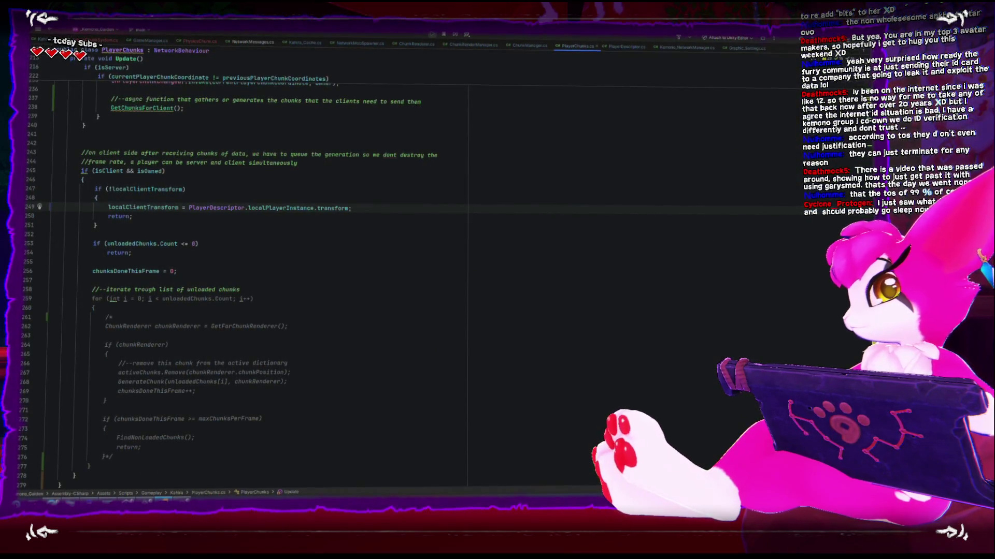
Resume the client briefly, then stop play mode and return to PlayerChunks.cs in Rider
key("alt+Tab")
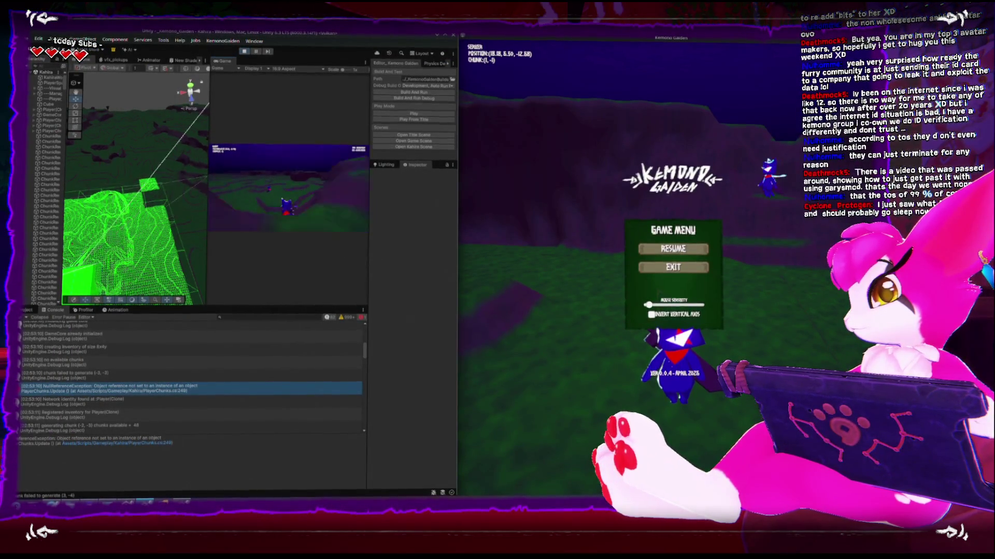
scroll(127, 198, "down", 3)
scroll(127, 199, "down", 3)
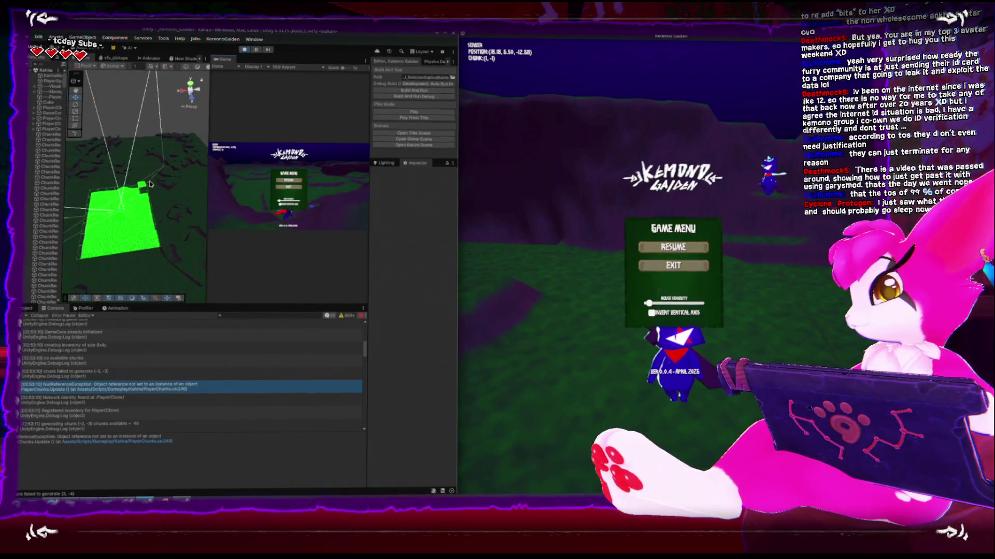
key("Escape")
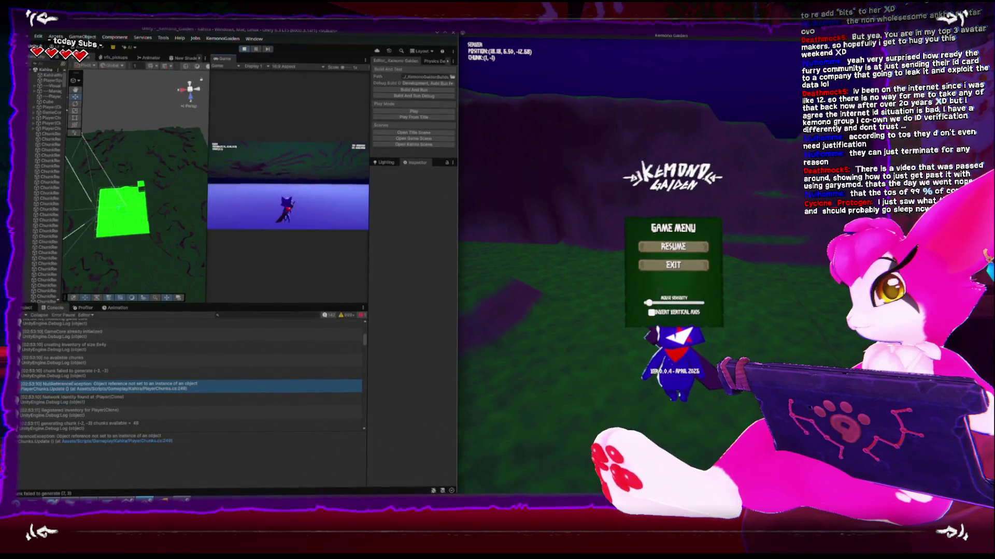
key("ctrl+p")
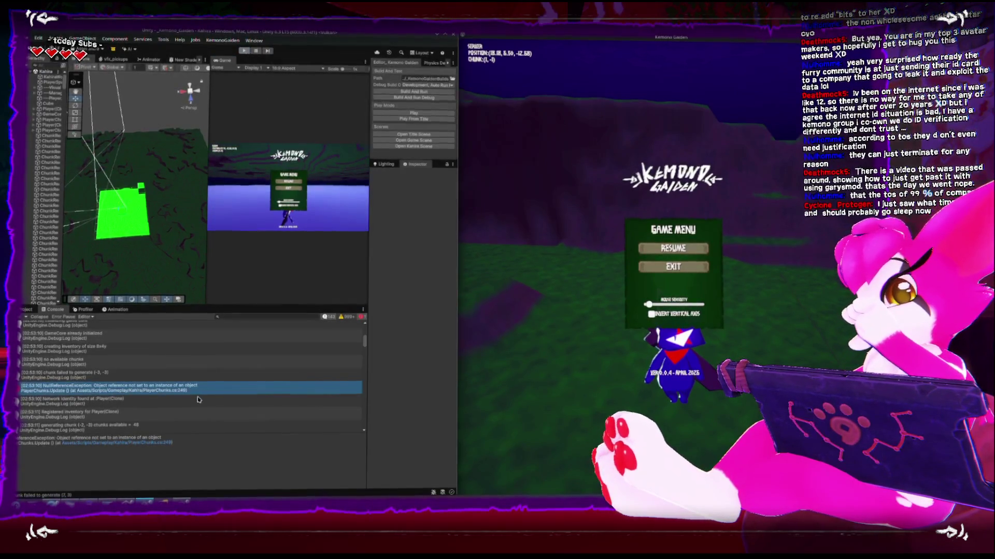
key("alt+Tab")
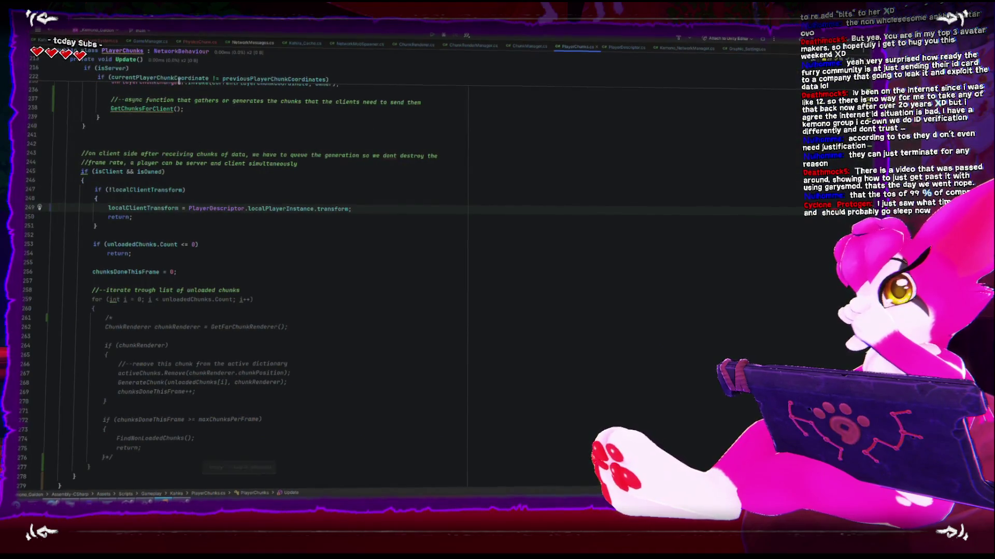
View KahiraChunkSystem.cs at SendChunkToTargetClient and GenerateChunk, then return to Unity
left_click(101, 42)
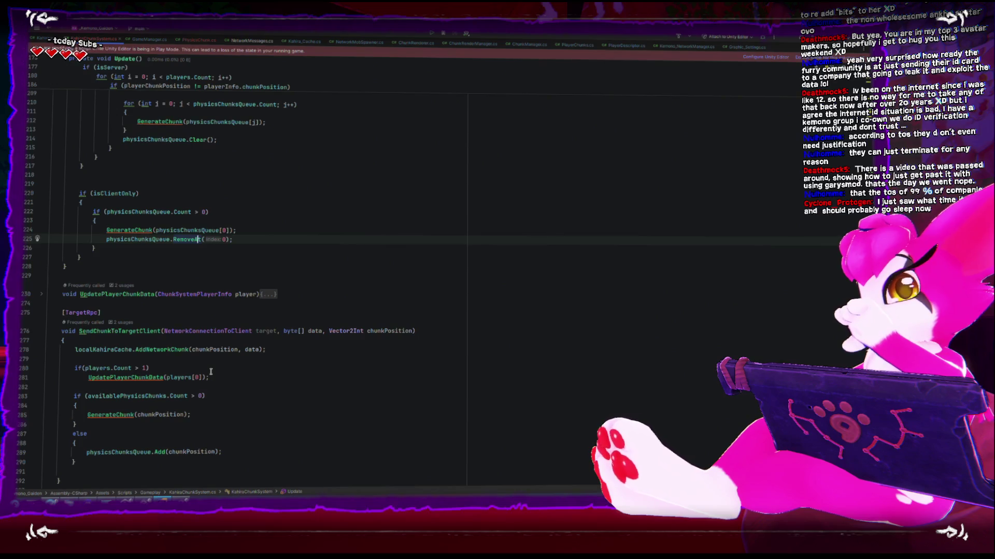
scroll(210, 372, "down", 8)
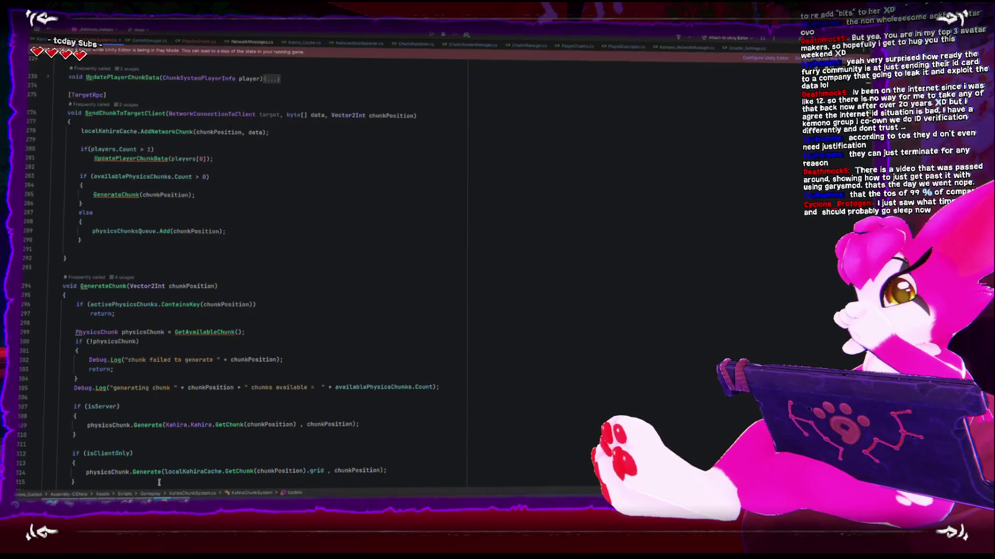
key("alt+Tab")
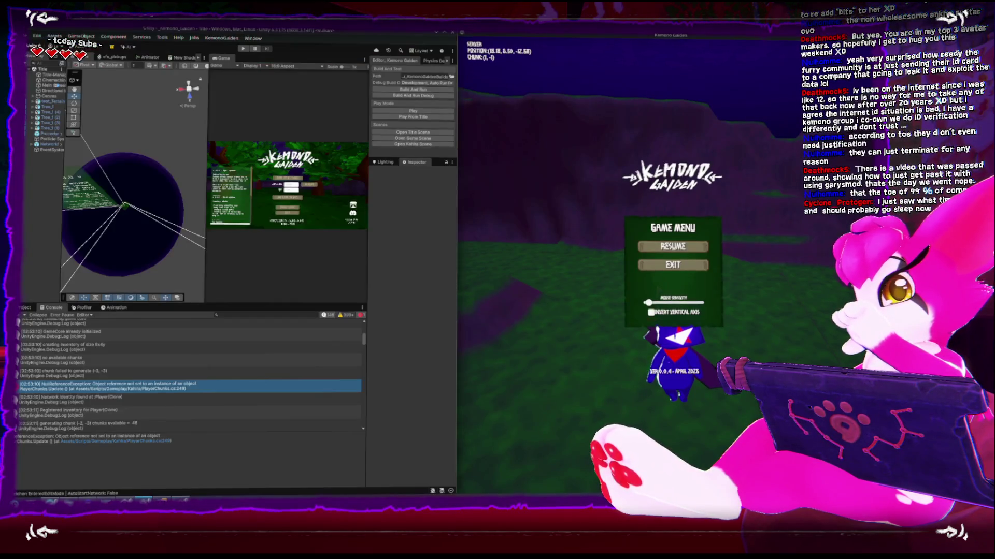
scroll(140, 375, "up", 2)
left_click(141, 374)
left_click(133, 413)
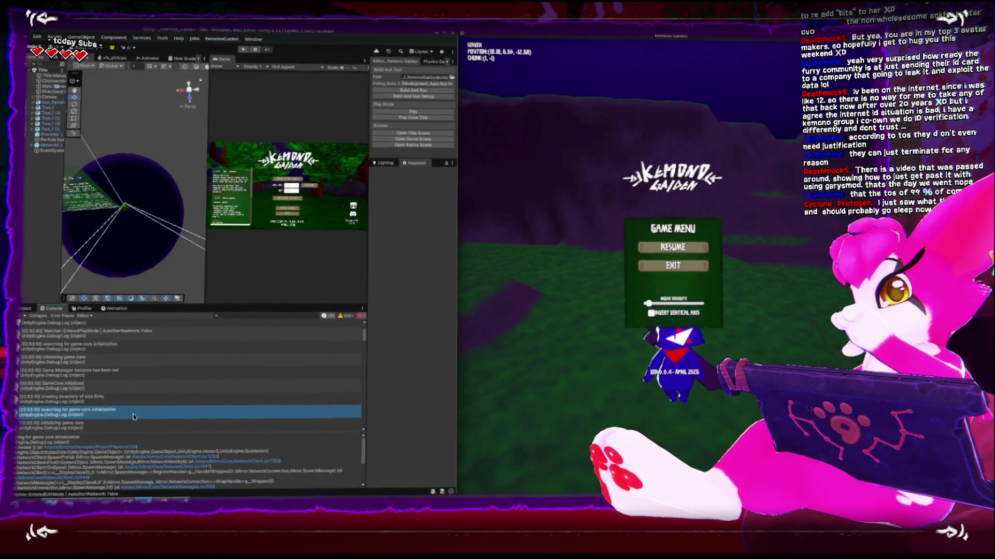
scroll(134, 417, "down", 2)
scroll(133, 416, "down", 5)
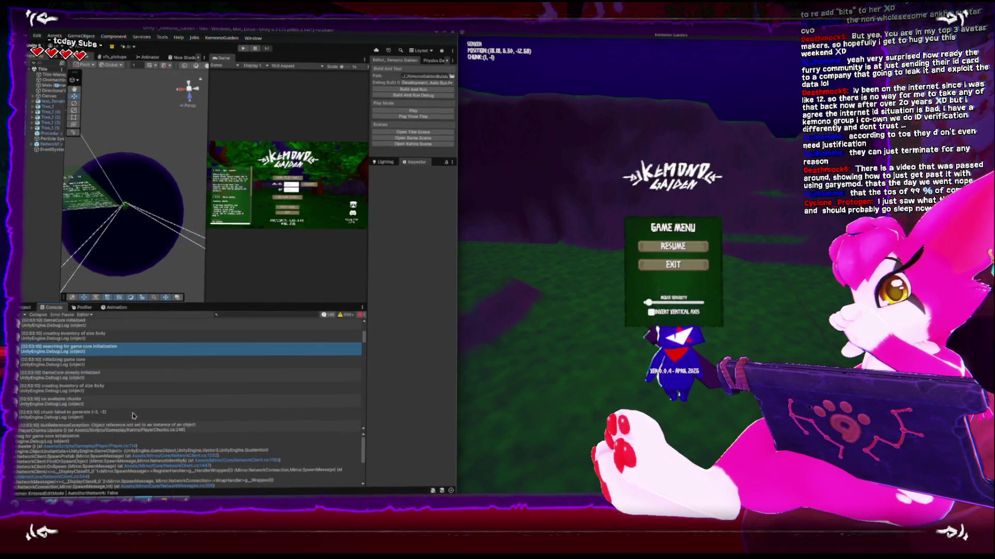
left_click(81, 336)
scroll(88, 357, "up", 1)
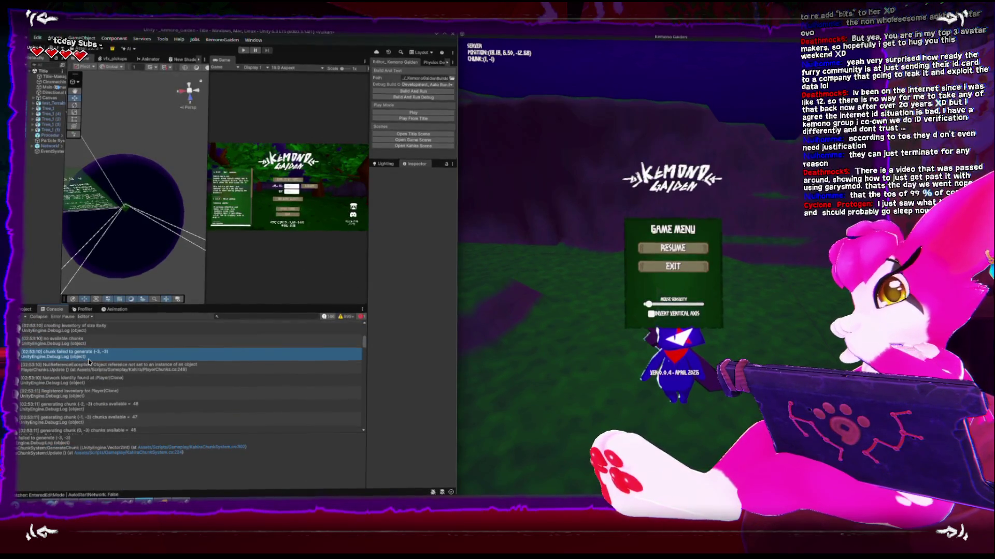
scroll(90, 362, "up", 1)
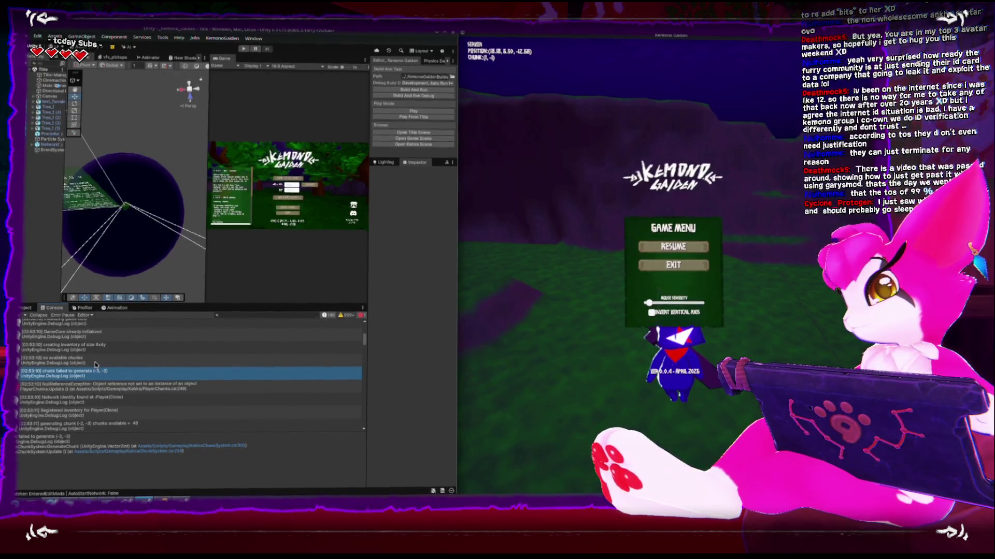
left_click(95, 363)
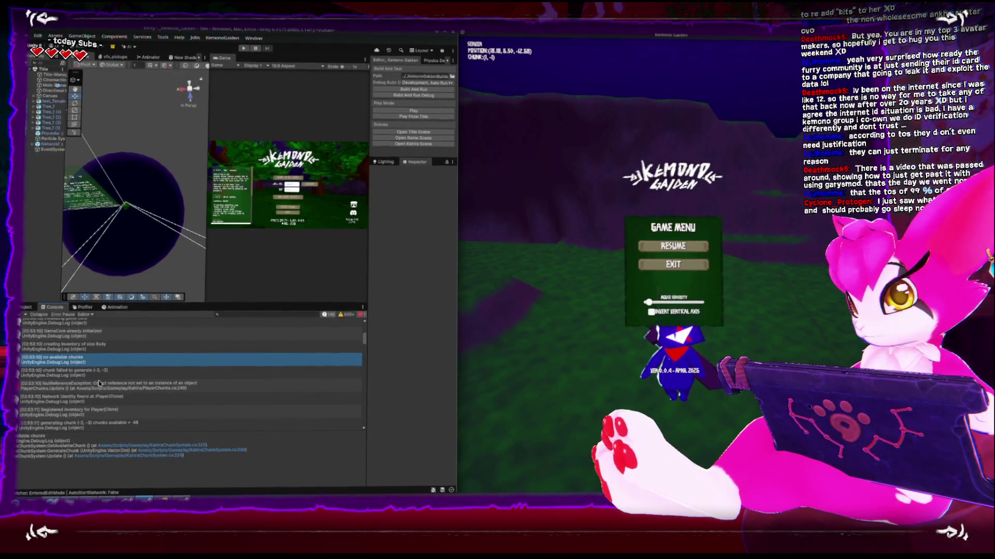
scroll(98, 383, "down", 10)
scroll(99, 382, "down", 5)
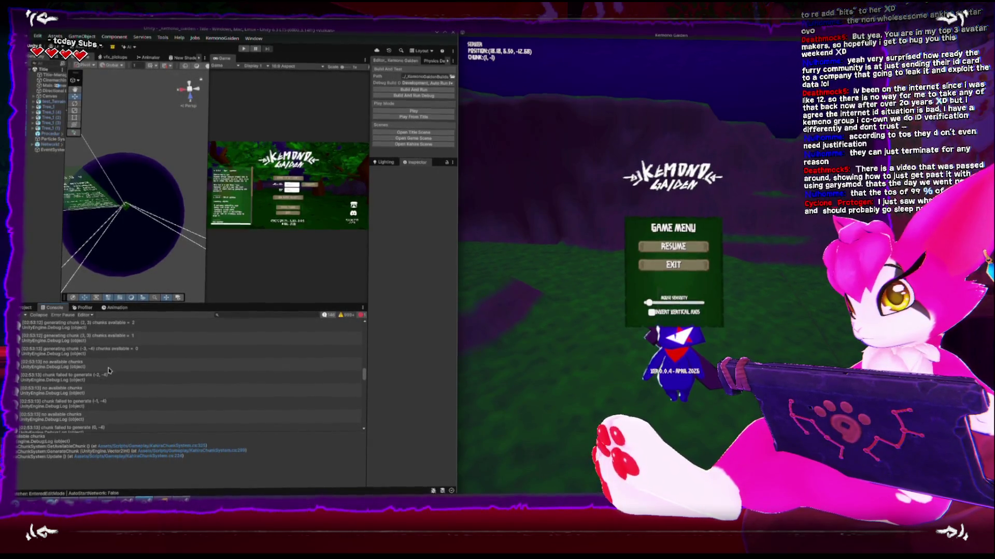
left_click(111, 378)
scroll(110, 380, "down", 2)
scroll(110, 380, "up", 3)
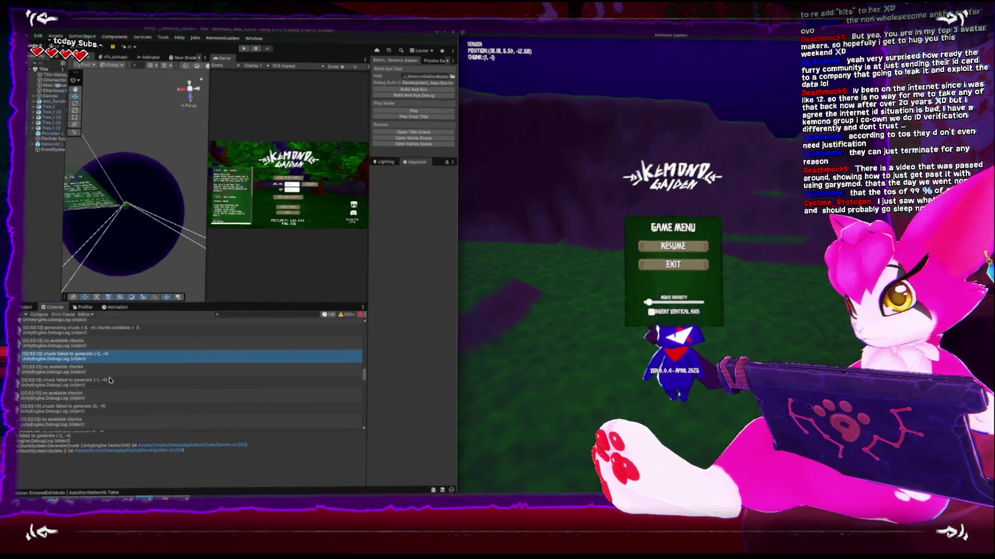
left_click(110, 381)
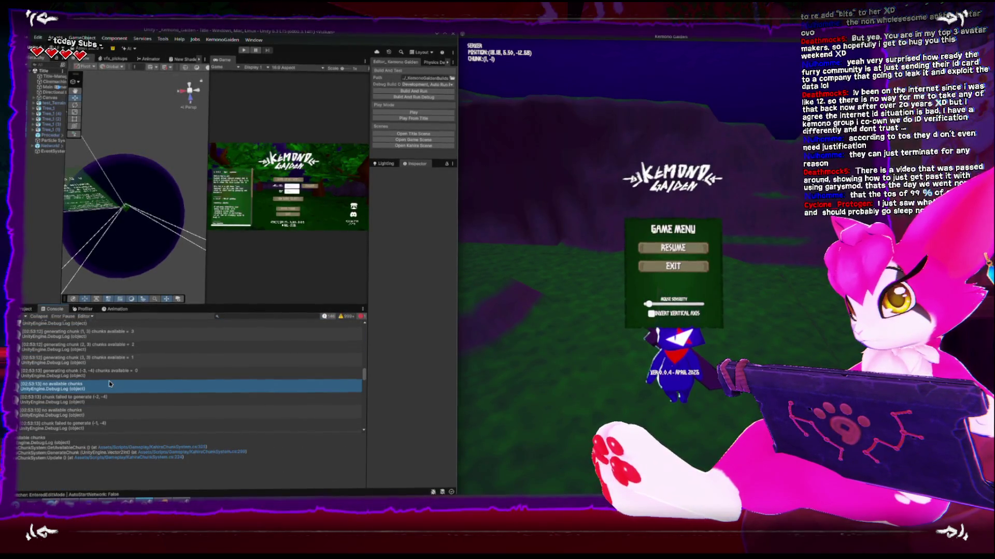
scroll(109, 382, "up", 12)
scroll(109, 382, "up", 8)
scroll(241, 366, "up", 3)
Delete stray line 291 and move the players.Count check below the GenerateChunk call
double_click(242, 366)
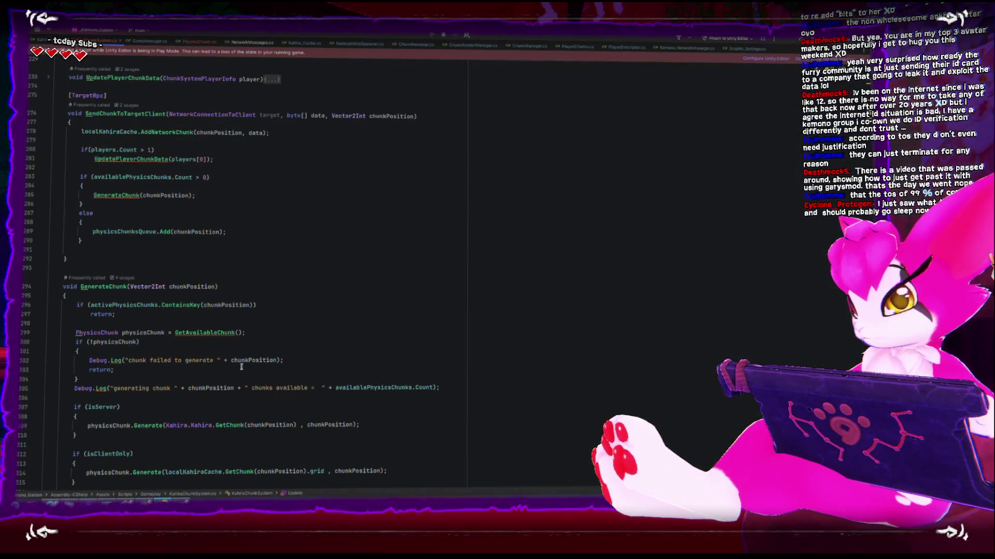
scroll(233, 323, "up", 3)
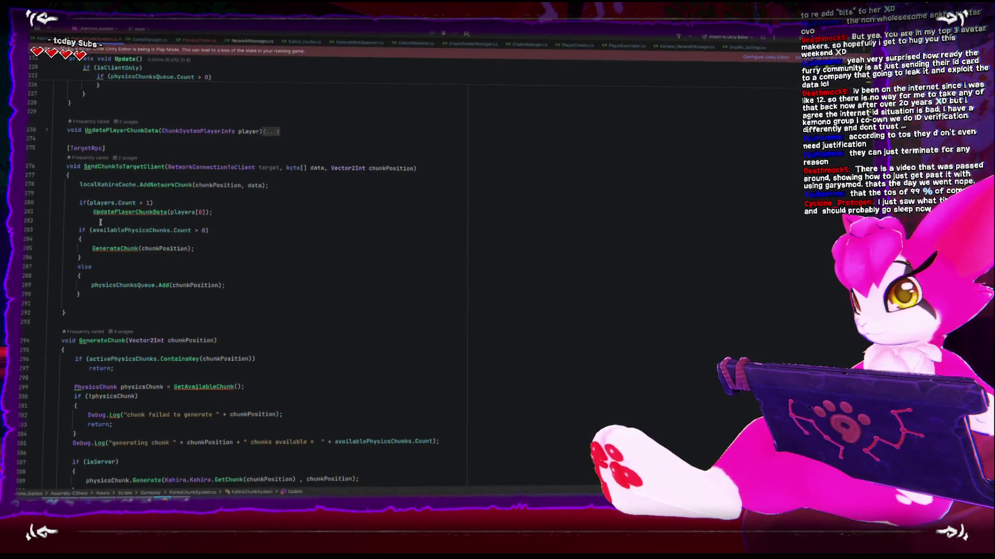
scroll(191, 317, "up", 1)
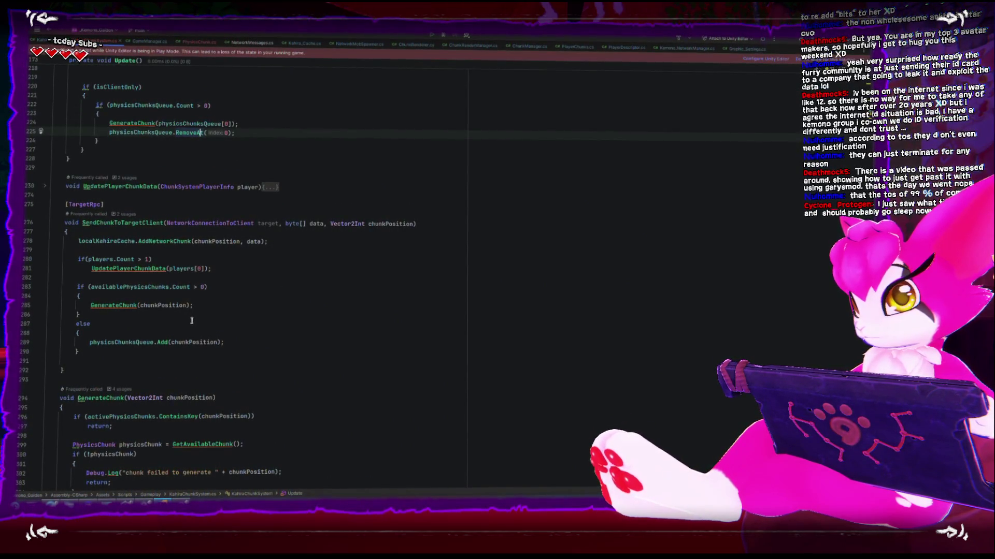
left_click(68, 359)
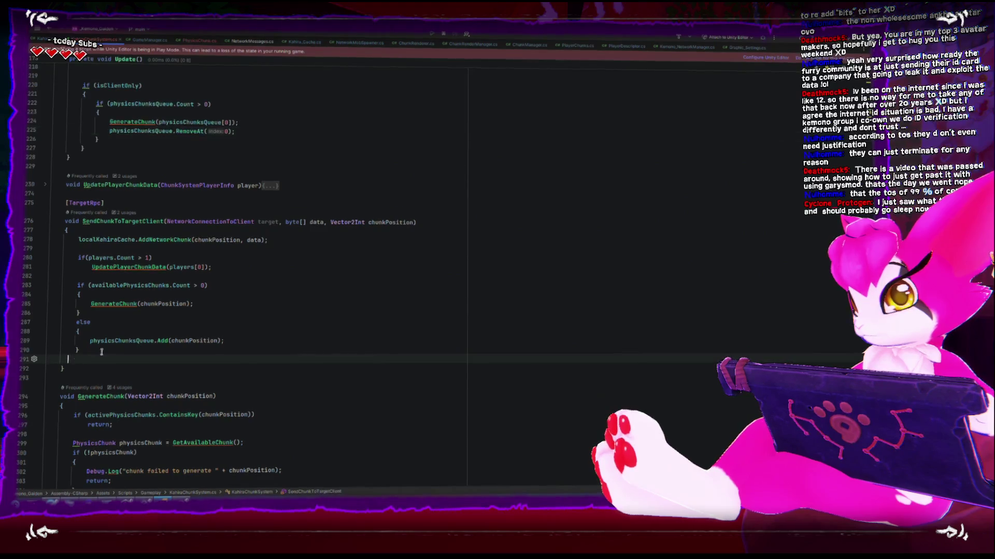
key("BackSpace")
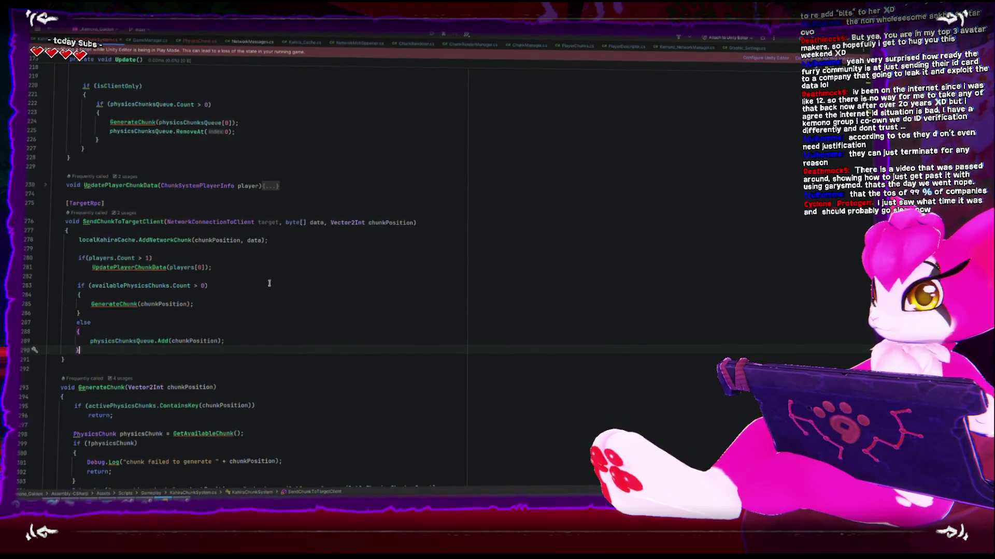
left_click_drag(79, 259, 239, 268)
key("ctrl+c")
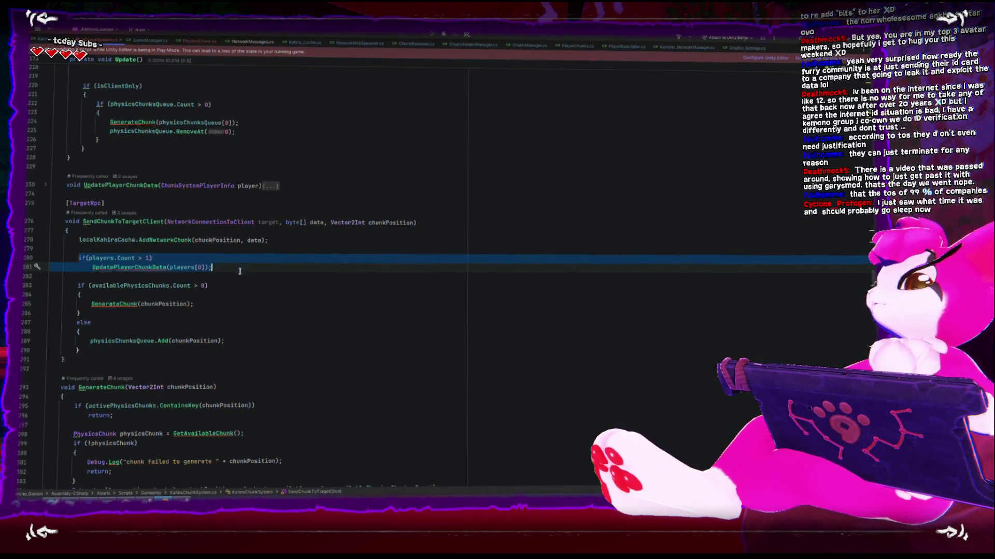
key("Delete")
left_click(211, 304)
key("Return")
key("ctrl+v")
left_click(201, 255)
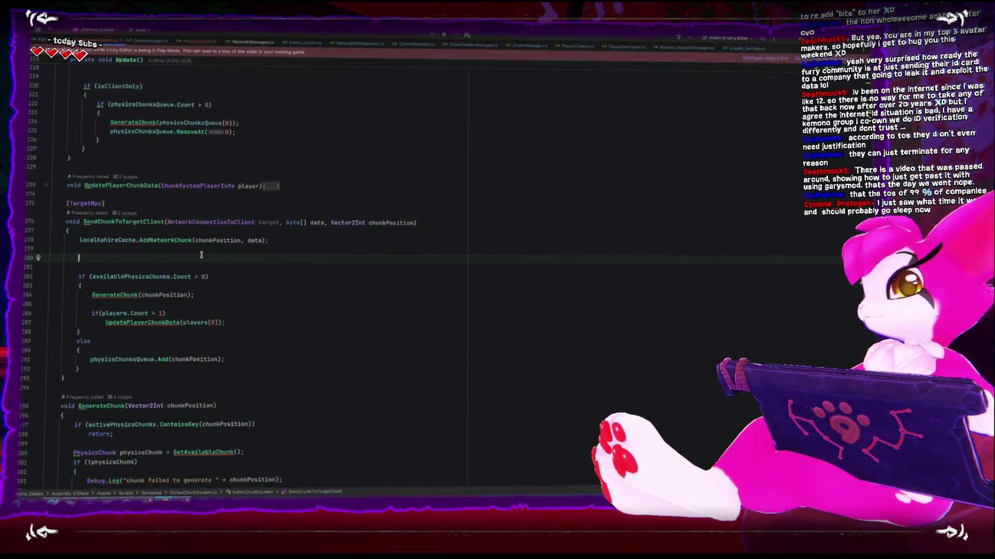
key("BackSpace")
key("Delete")
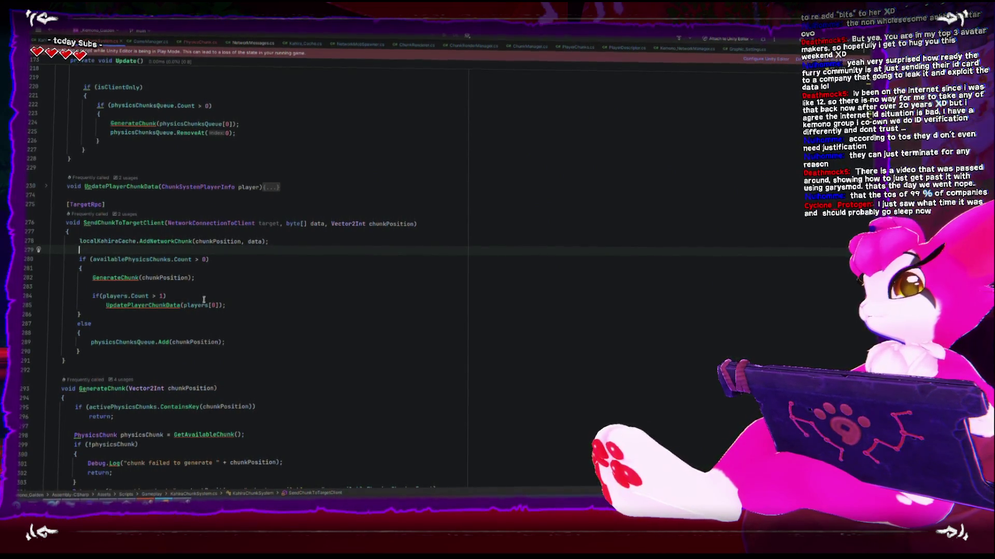
Move the players.Count check and its UpdatePlayerChunkData call above the availability test, with spacing
left_click(149, 306)
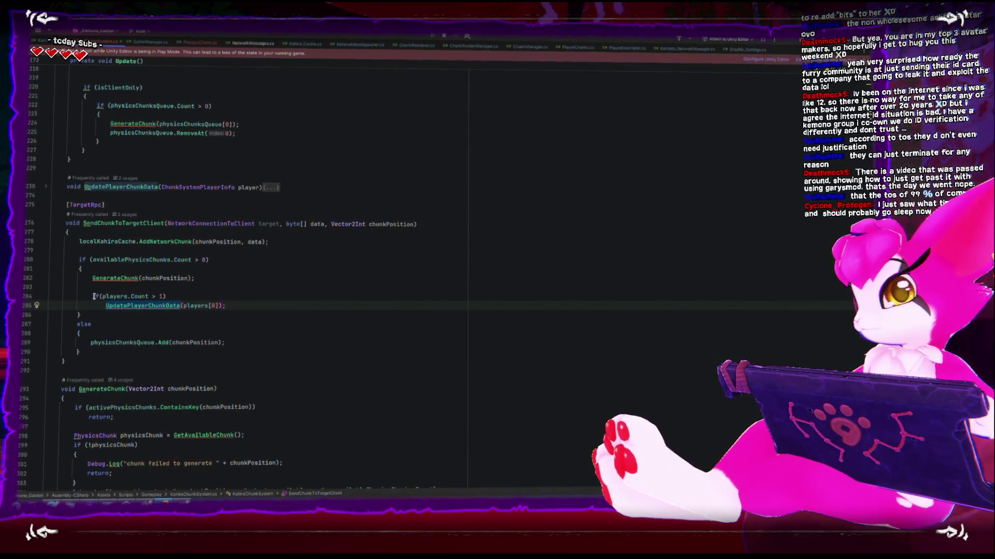
left_click(93, 296)
left_click_drag(94, 297, 185, 304)
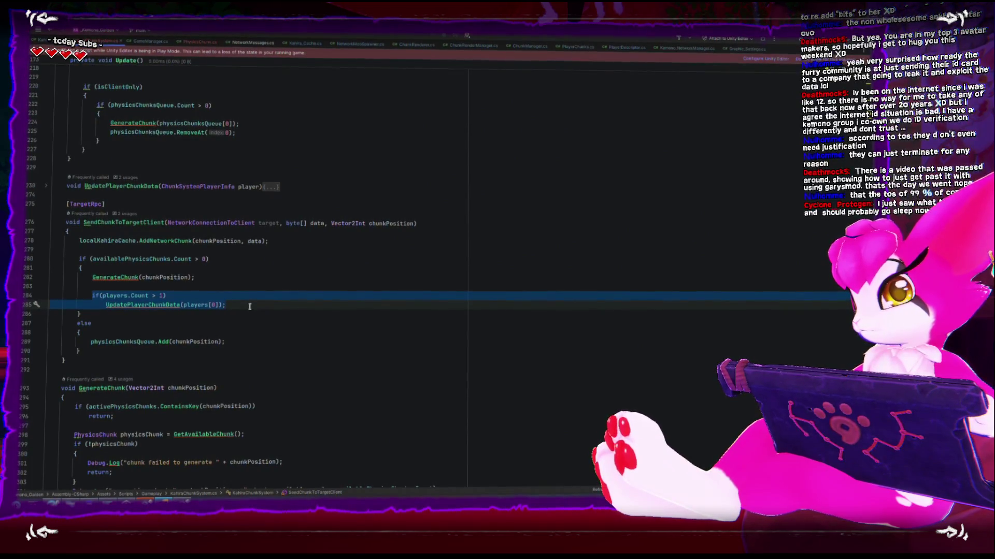
left_click(154, 296)
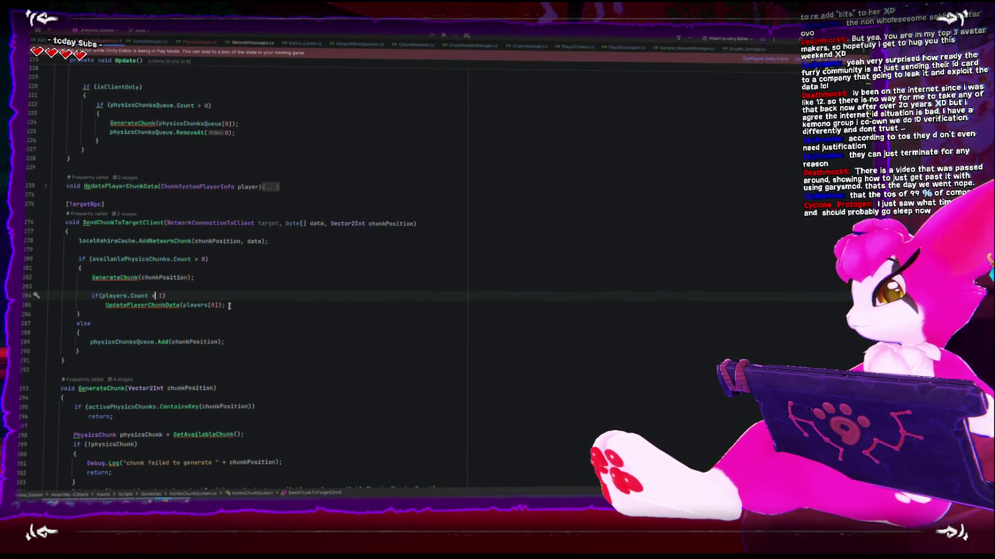
left_click_drag(224, 307, 26, 302)
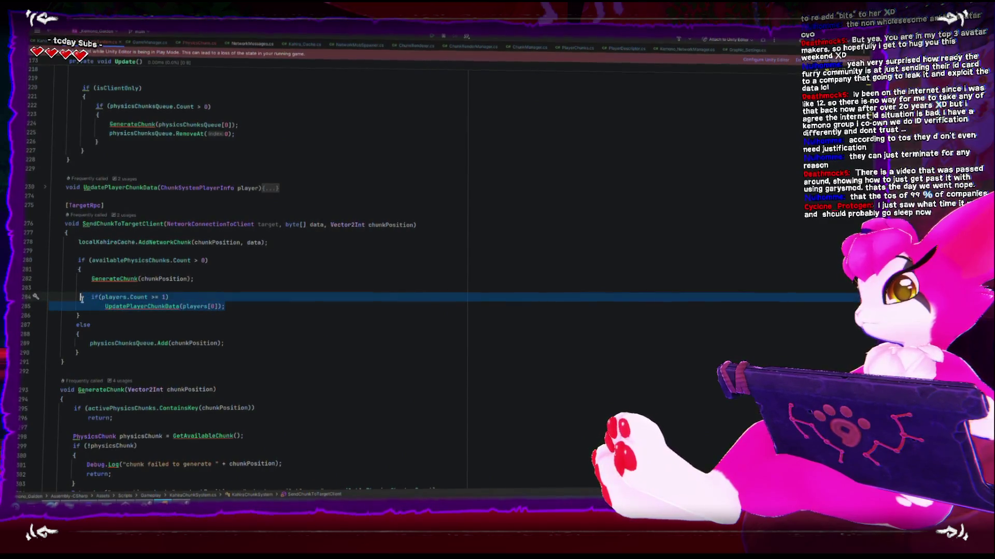
key("ctrl+x")
left_click(160, 252)
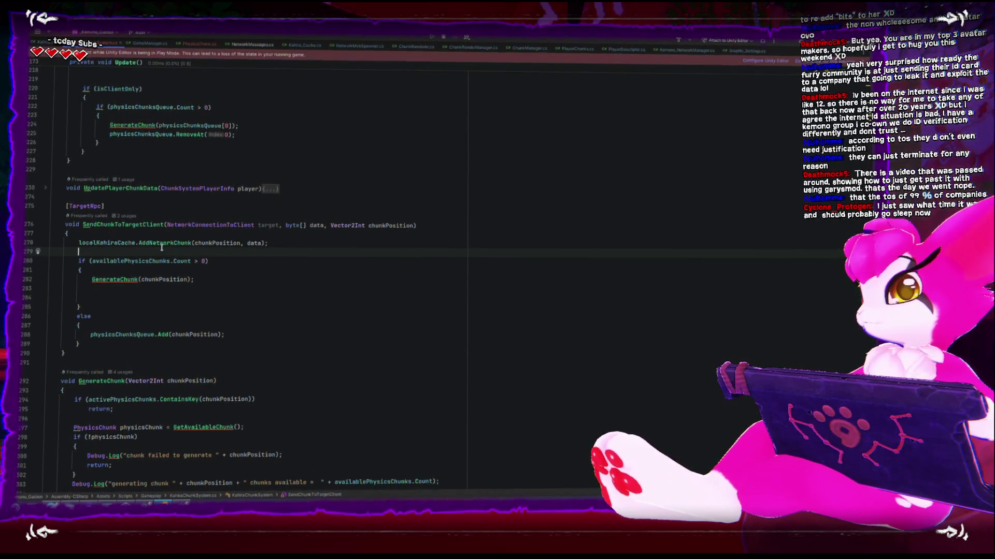
key("ctrl+v")
key("Up")
key("Up")
key("End")
key("Return")
key("Down")
key("Down")
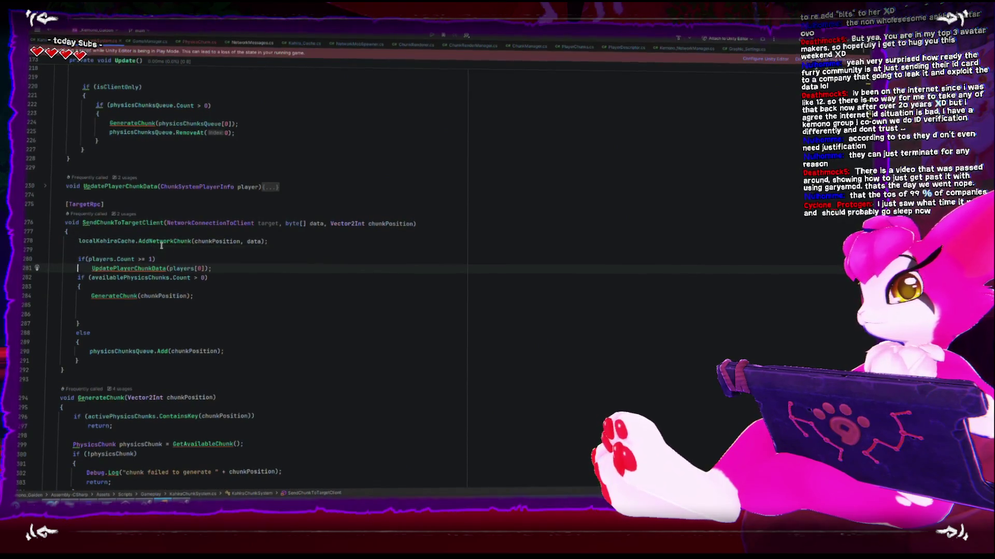
key("End")
key("Return")
Remove leftover blank lines under GenerateChunk and dismiss the running game's pause menu
left_click(163, 324)
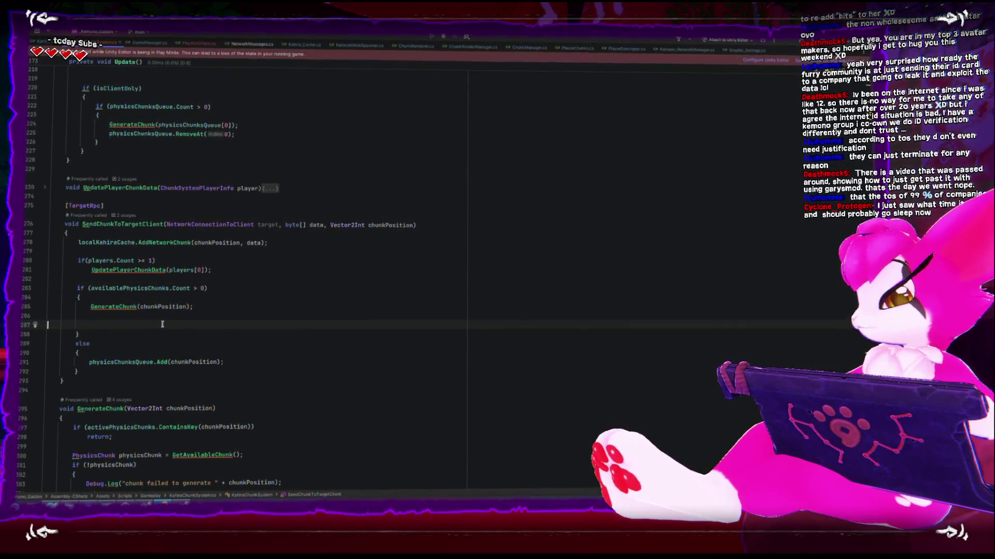
key("BackSpace")
key("BackSpace")
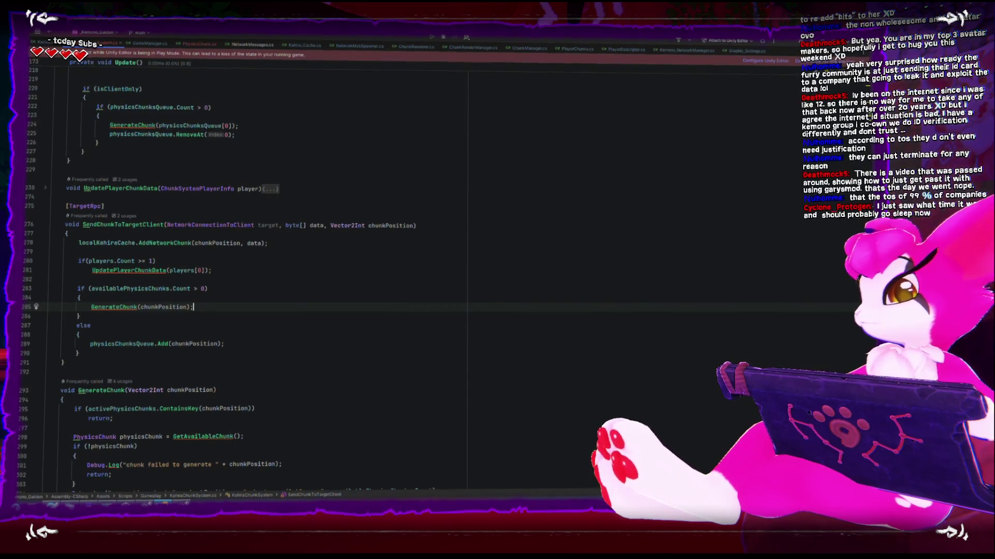
key("alt+Tab")
key("Escape")
key("alt+Tab")
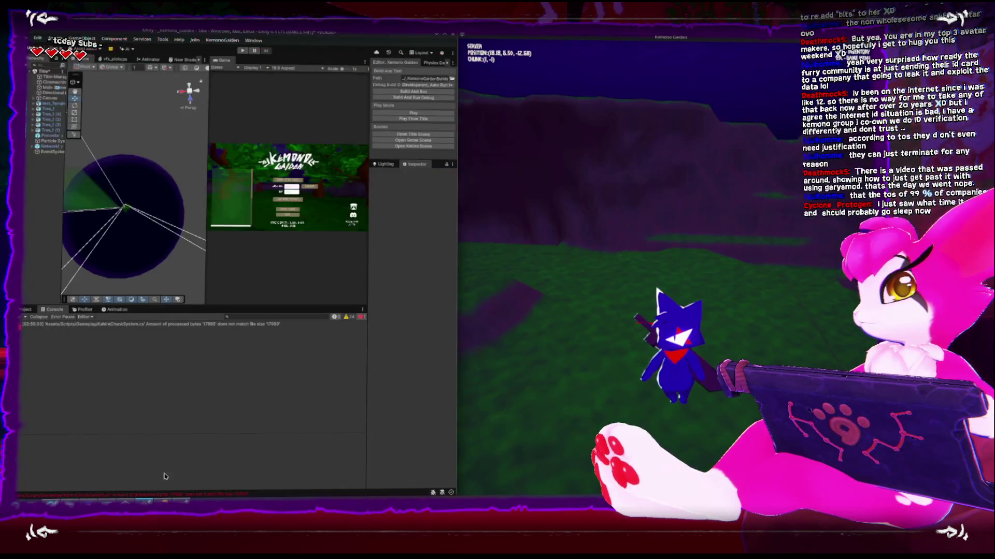
Enter play mode, join the game world, and orbit the Scene view around the chunk plane
left_click(242, 51)
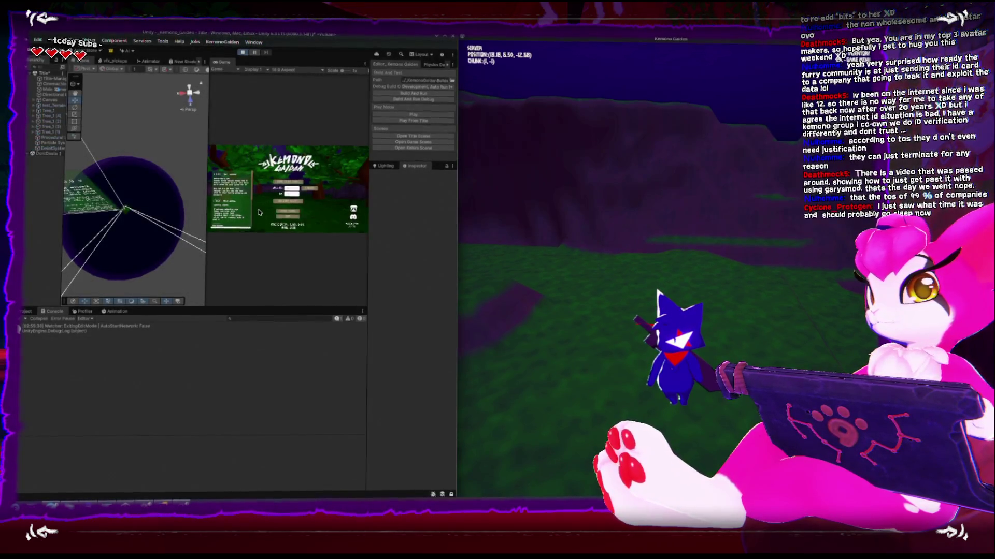
left_click(291, 213)
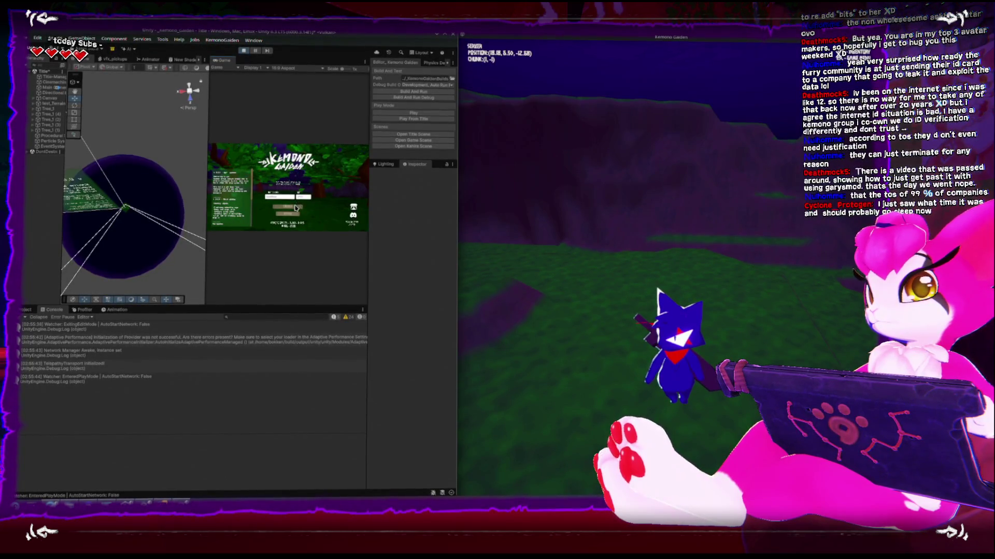
left_click(295, 209)
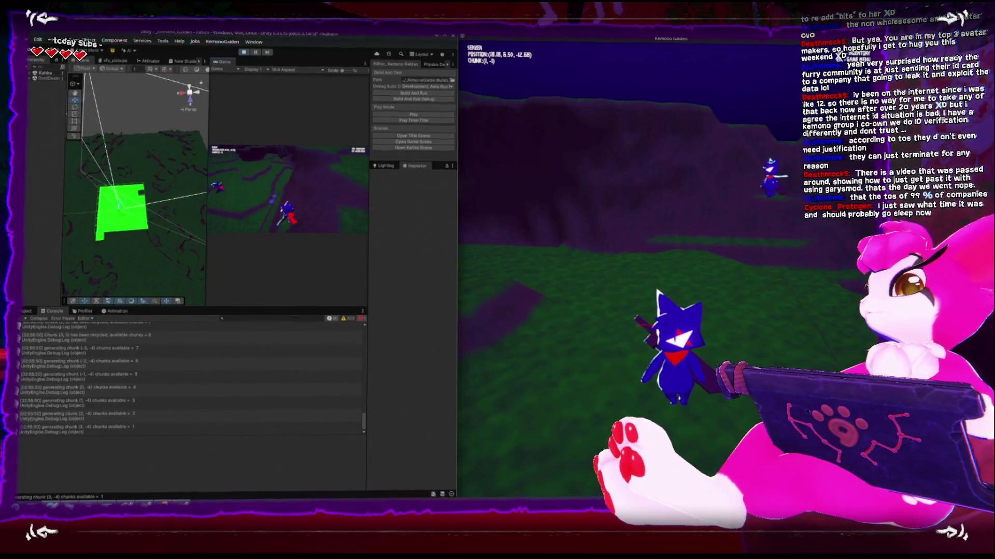
mouse_move(127, 230)
left_mouse_down()
mouse_move(78, 237)
mouse_move(161, 243)
mouse_move(127, 249)
left_mouse_up()
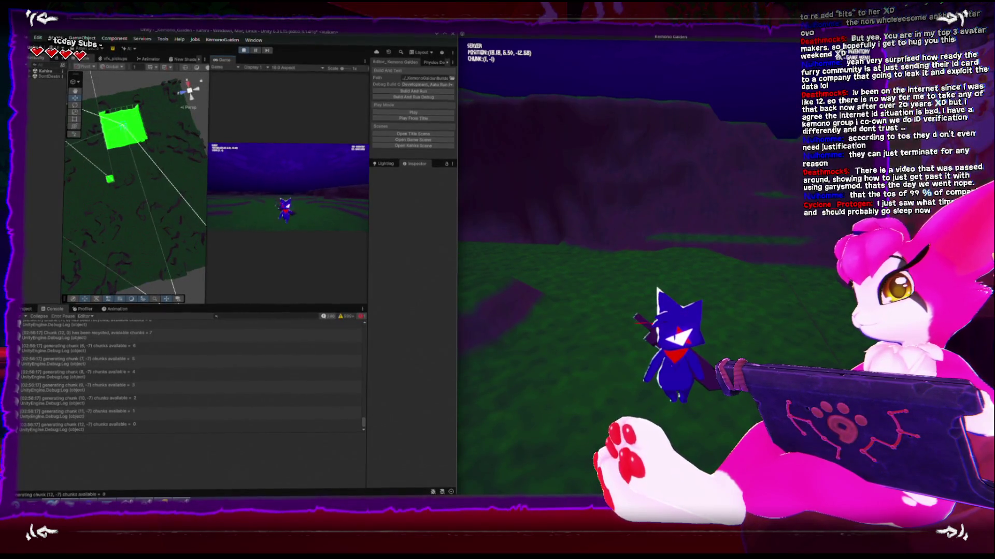
Stop play mode, close the standalone game window, and maximize the Unity editor
key("Escape")
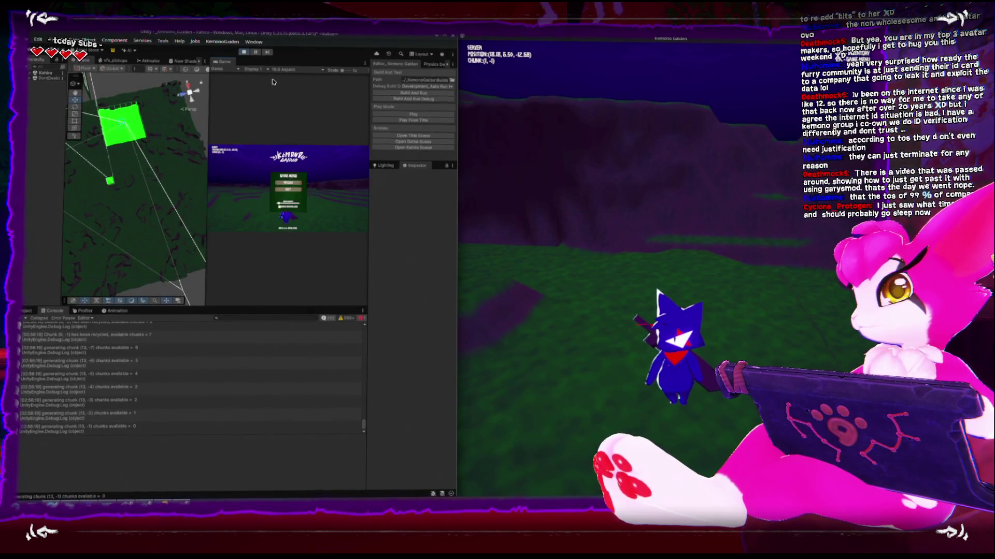
left_click(243, 53)
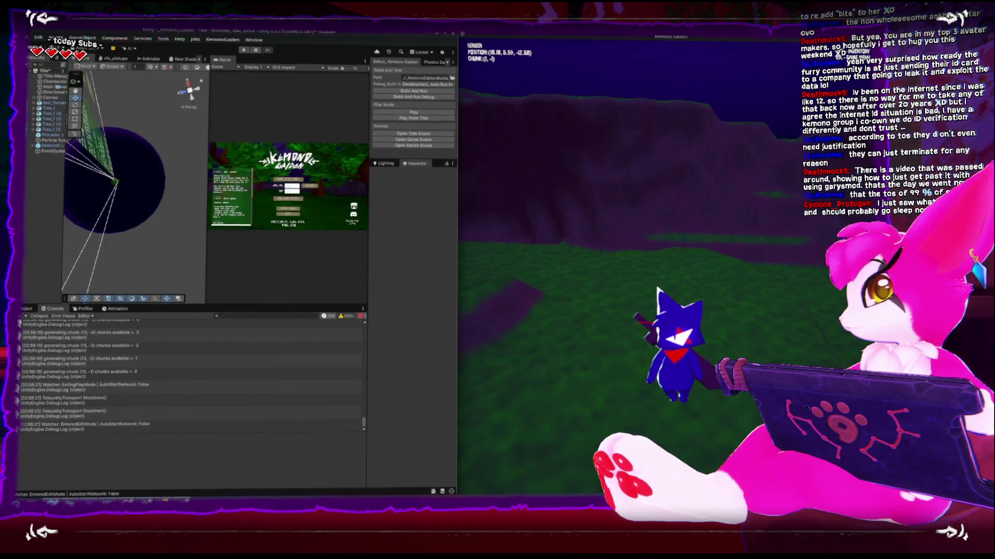
key("alt+F4")
left_click(445, 36)
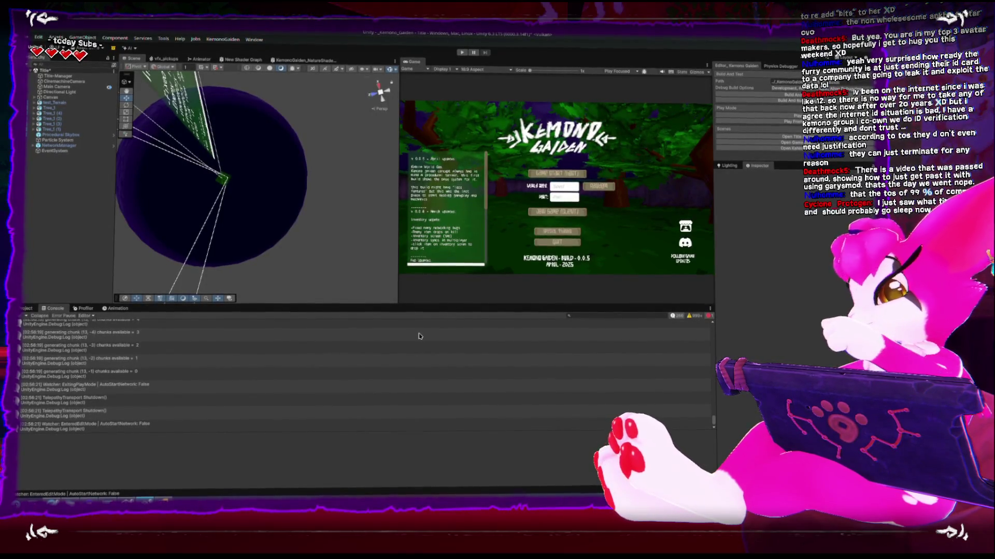
key("alt+Tab")
Try an editor-only #if line above GenerateChunk's chunk-failed log, then remove it again
scroll(188, 411, "down", 4)
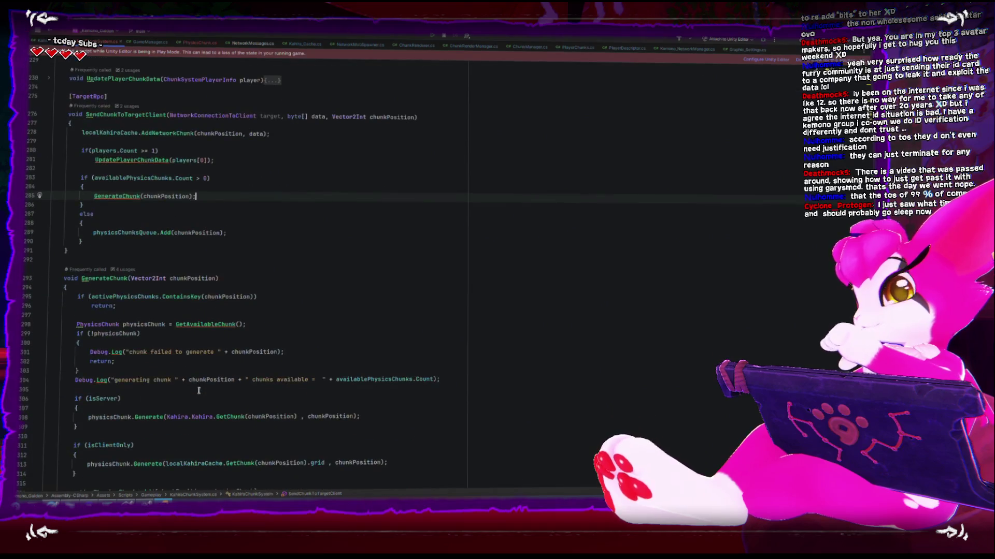
left_click(295, 351)
key("Home")
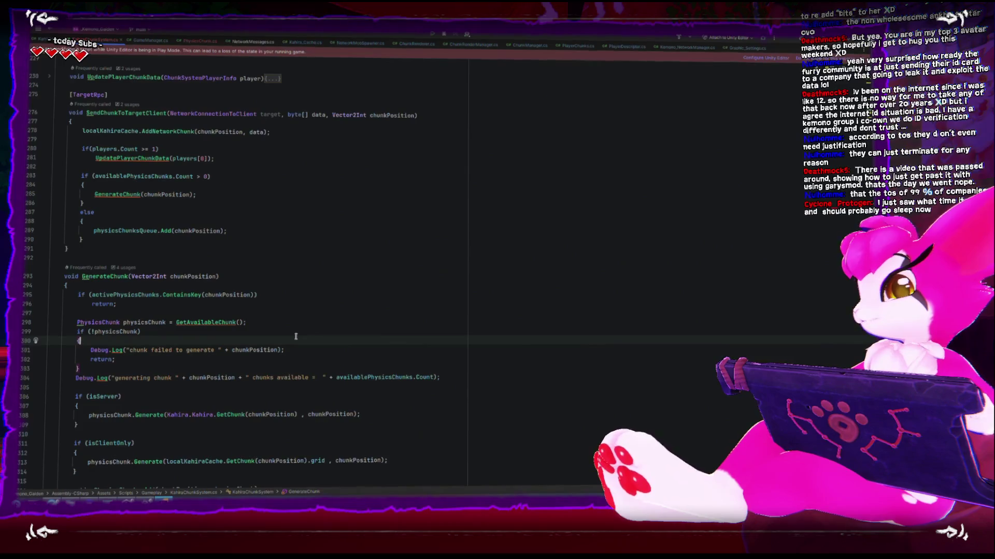
key("Return")
type("/*")
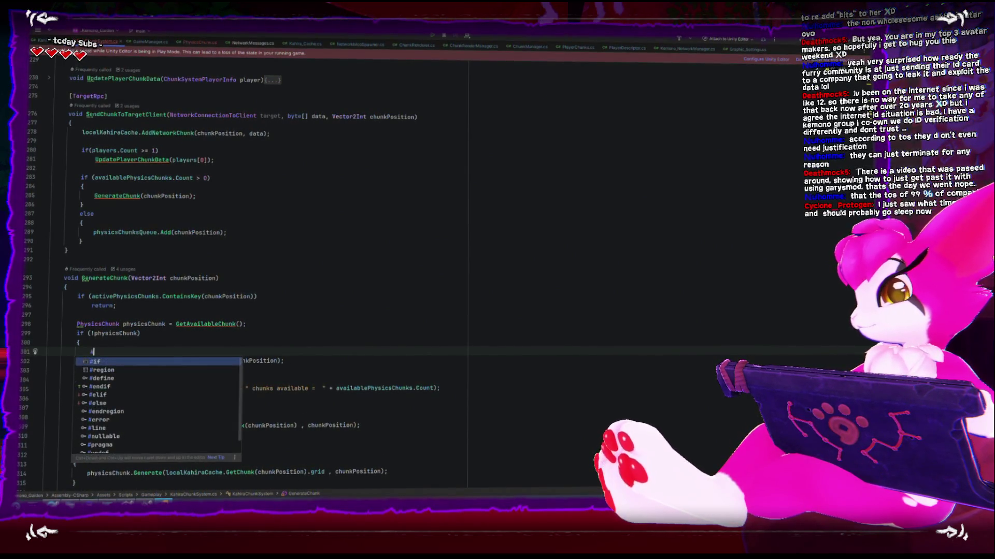
type("if UN")
type("ITY_EDITOR")
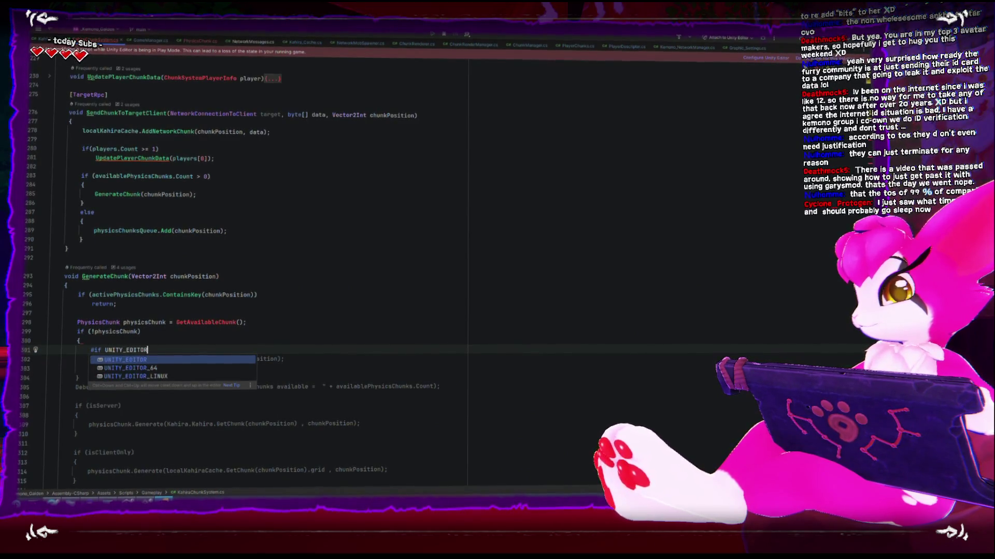
key("Escape")
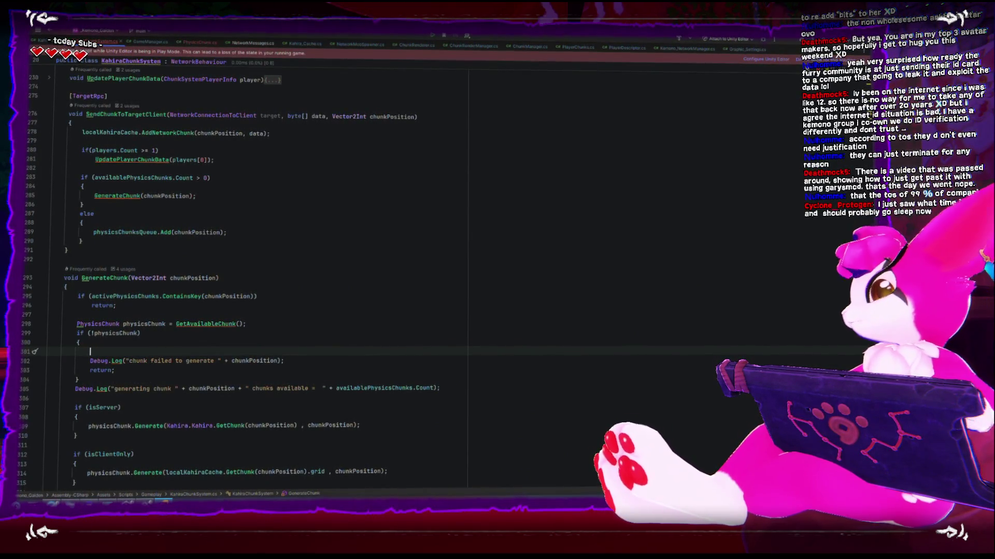
key("BackSpace")
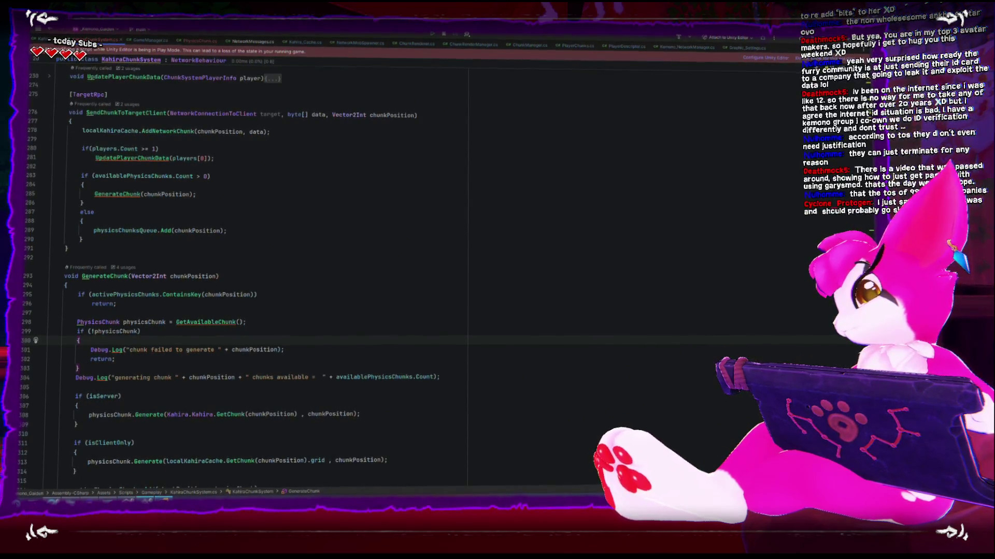
key("alt+Tab")
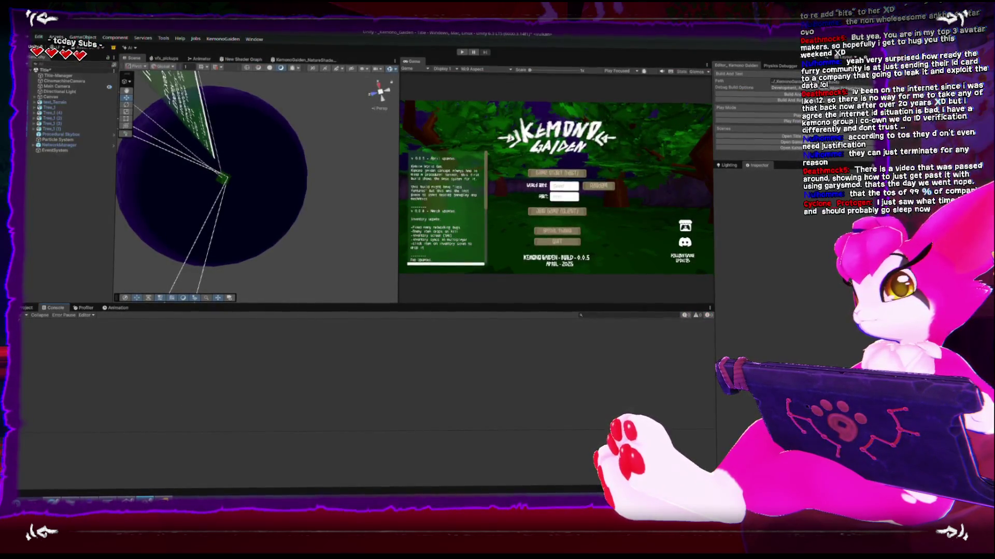
In the Project tab's Assets/Scripts/Systems folder, create a MonoBehaviour script named KDebug
left_click(23, 308)
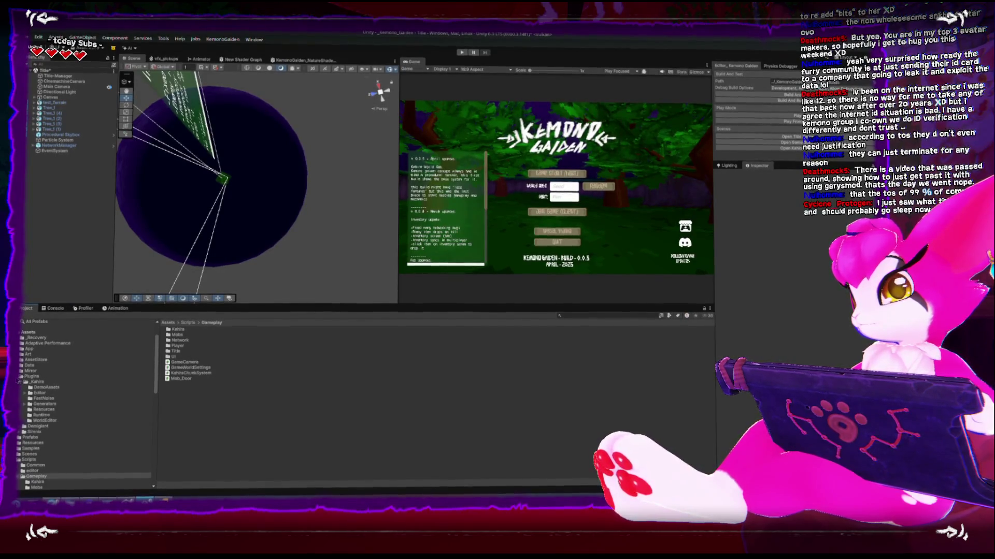
left_click(19, 376)
left_click(29, 406)
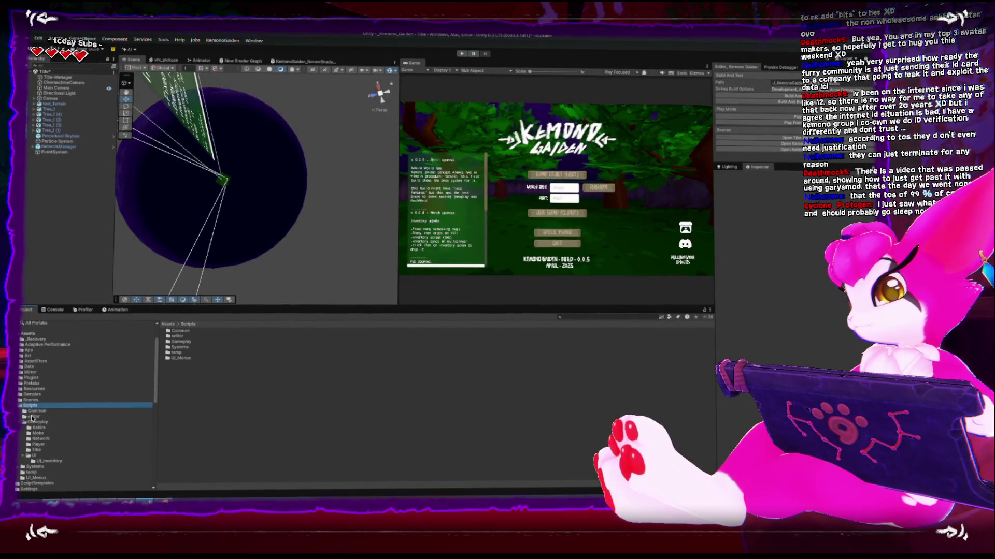
left_click(32, 417)
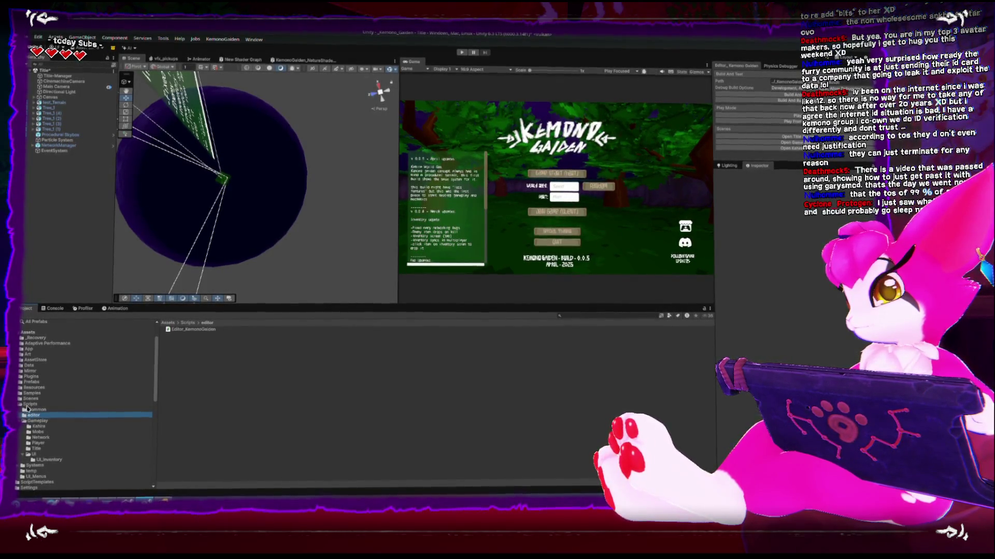
left_click(40, 462)
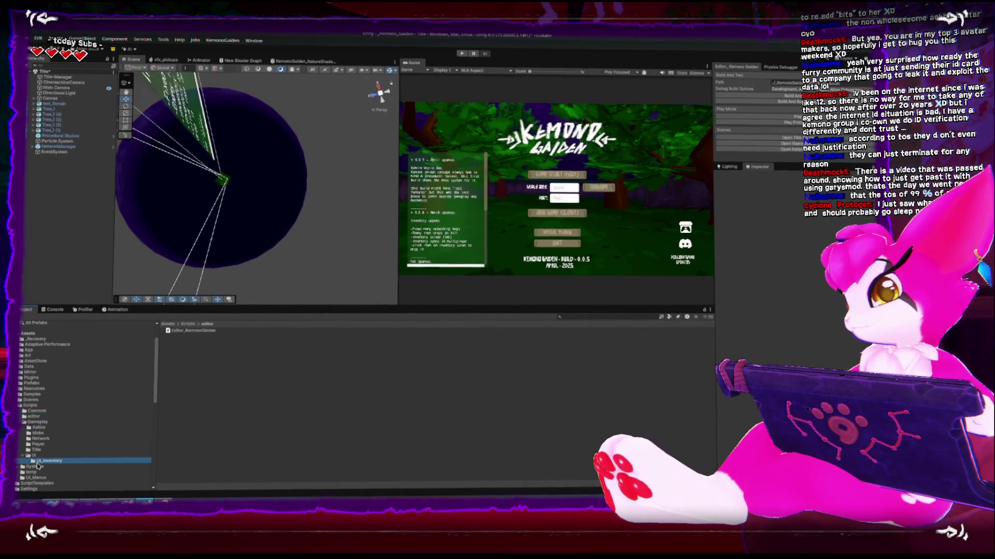
left_click(34, 467)
right_click(216, 437)
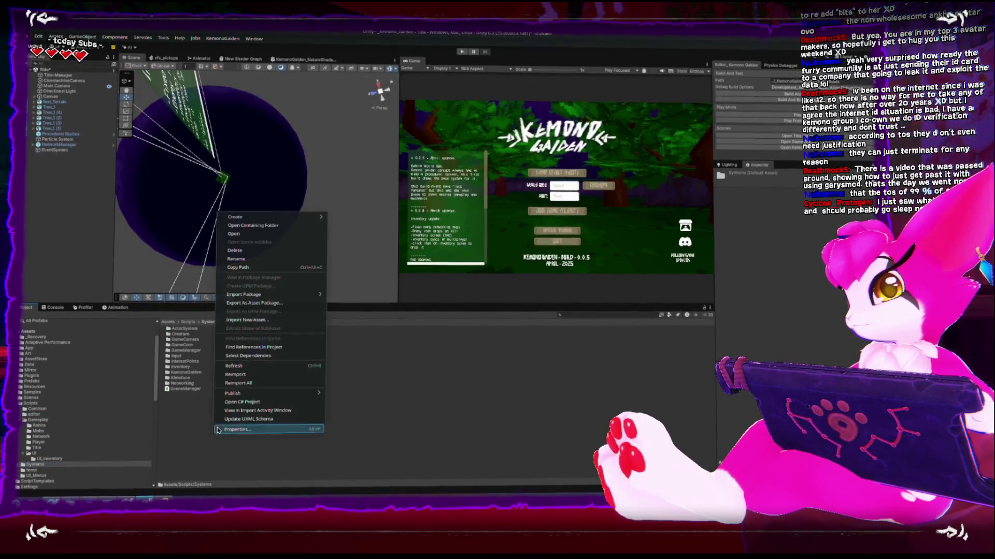
mouse_move(300, 217)
left_click(381, 200)
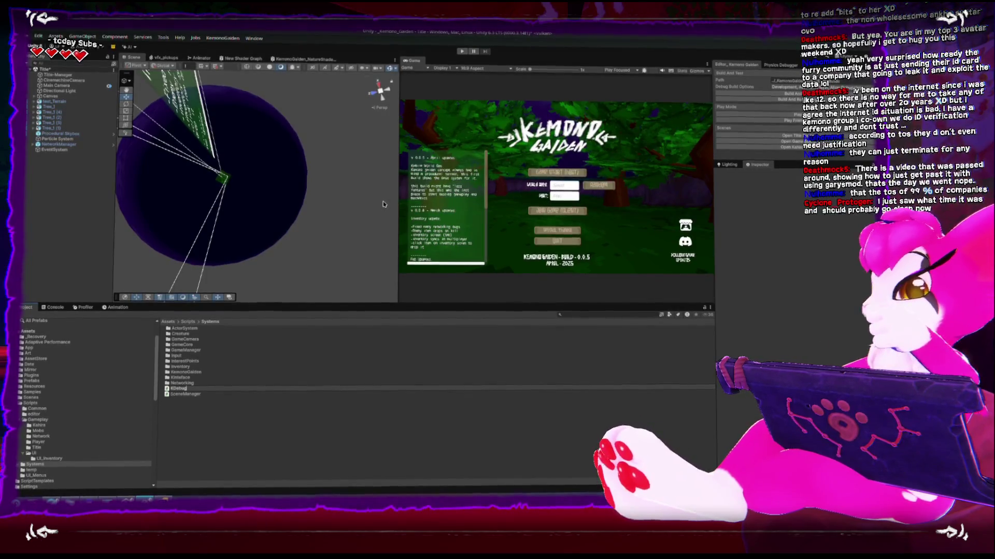
key("Return")
key("Return")
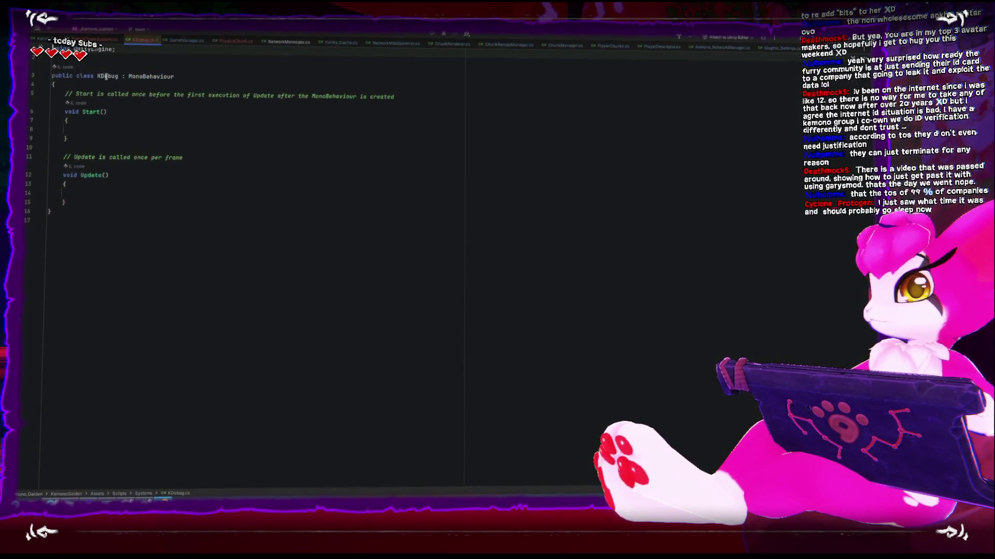
Strip KDebug's MonoBehaviour base and default methods, and add a public static KLog(string log) method
double_click(151, 76)
key("BackSpace")
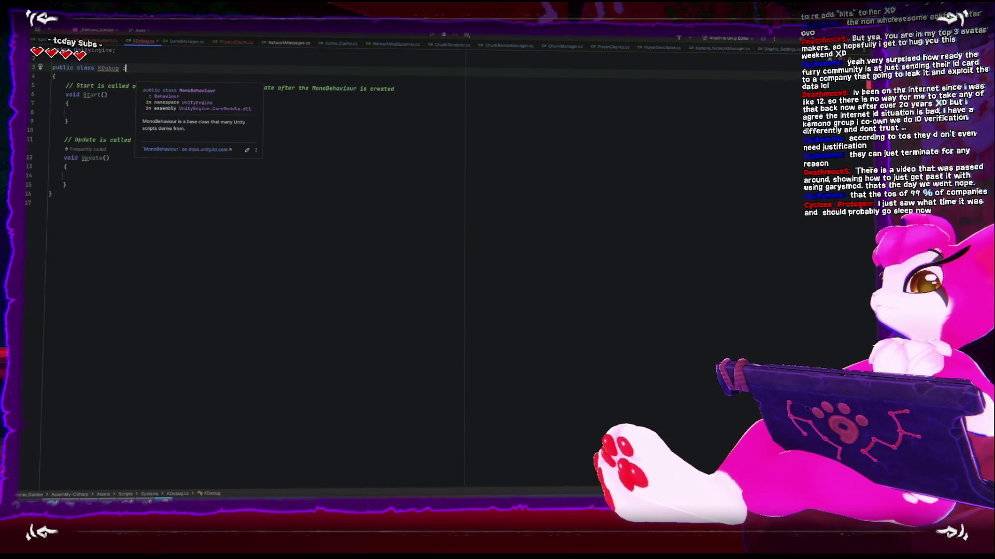
key("BackSpace")
key("BackSpace")
left_click_drag(66, 175, 65, 83)
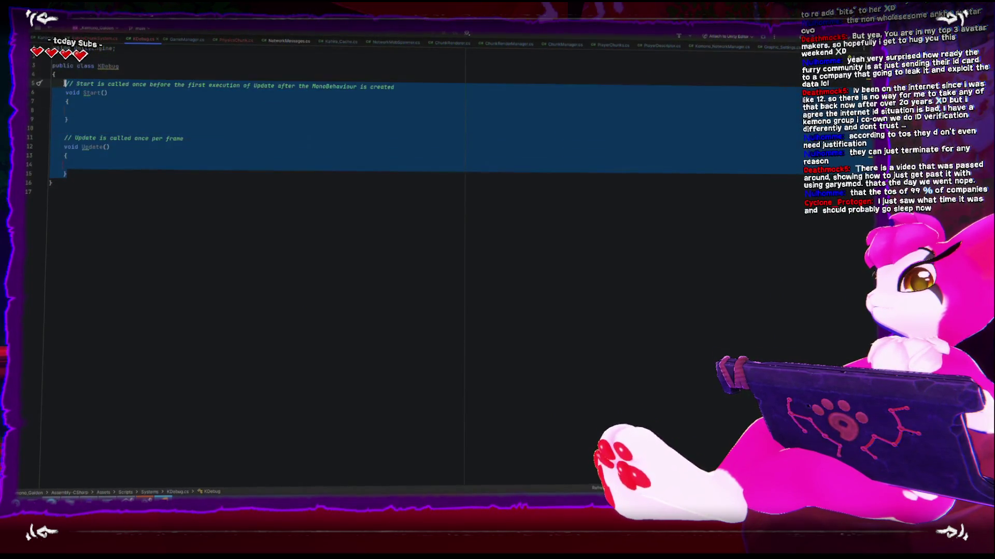
type("publi")
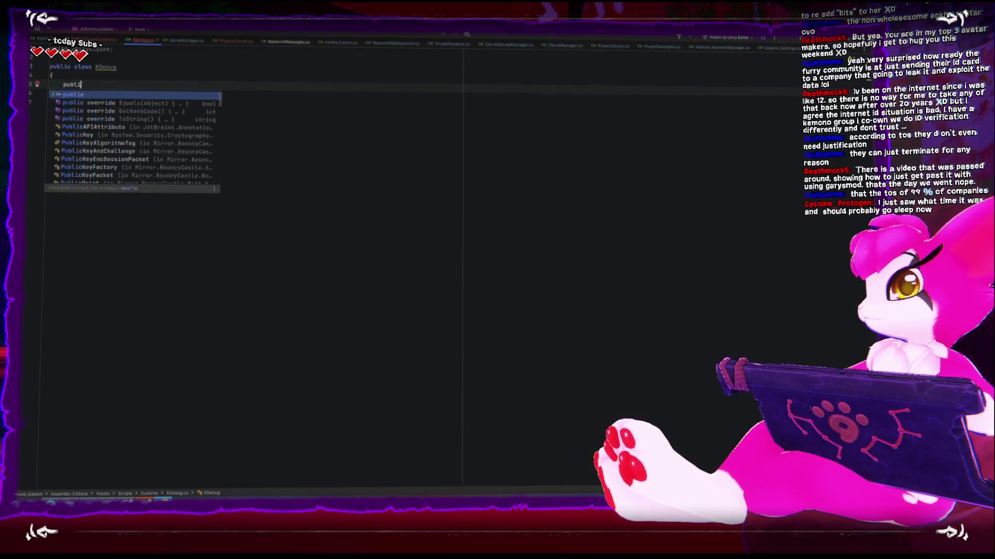
type("c static void K")
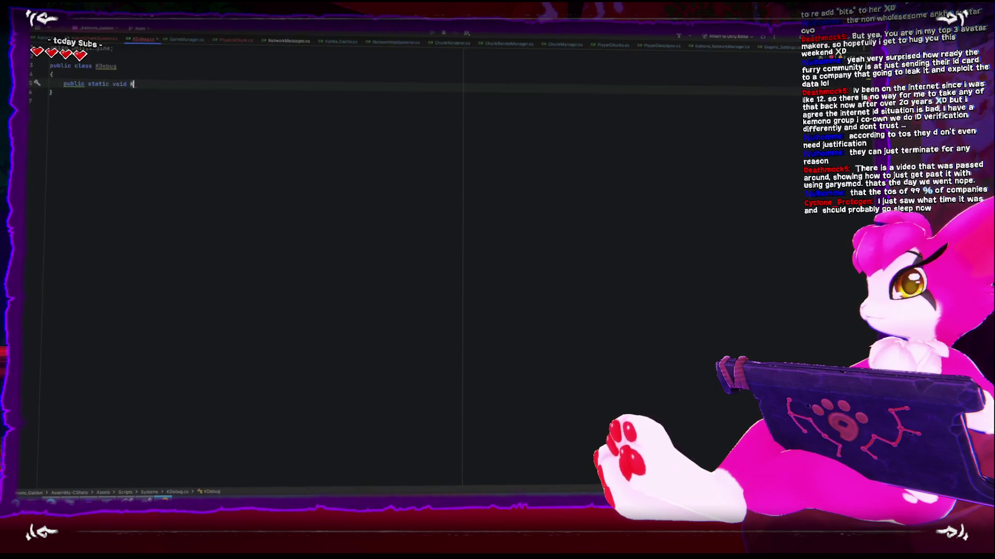
type("Log()")
key("Return")
type("{")
key("Return")
type("\"string")
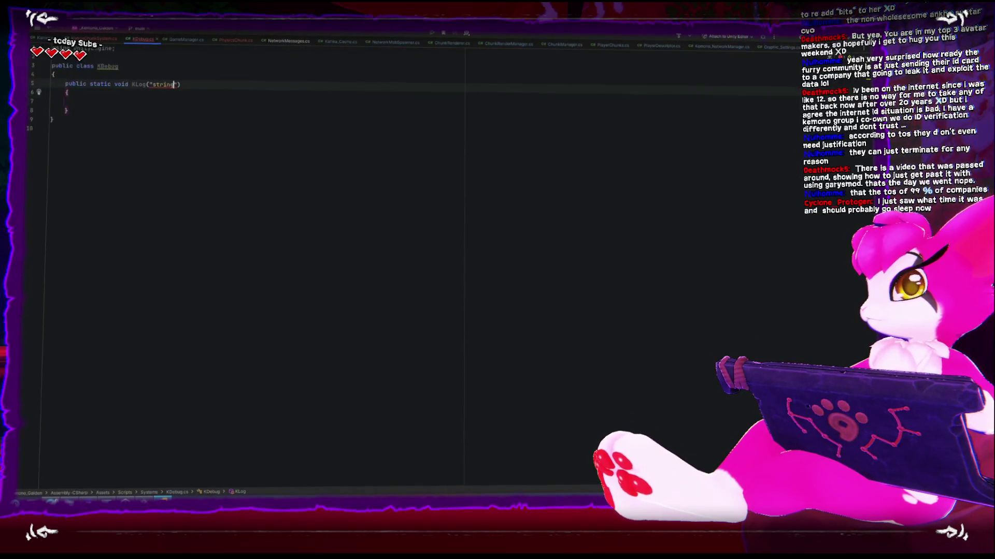
key("Delete")
key("ctrl+Left")
key("BackSpace")
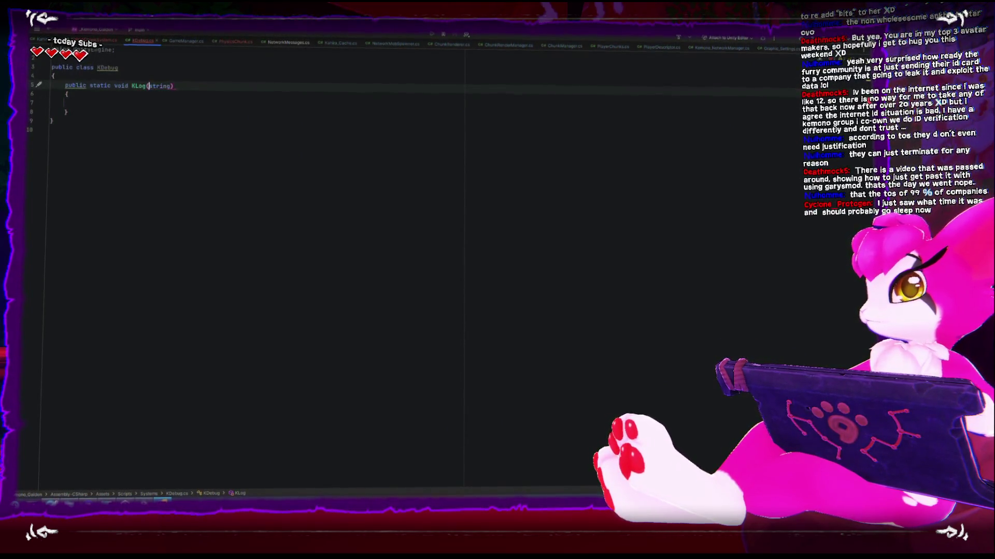
type("log")
Wrap KLog's Debug.Log(log) call in #if UNITY_EDITOR … #endif
left_click(79, 102)
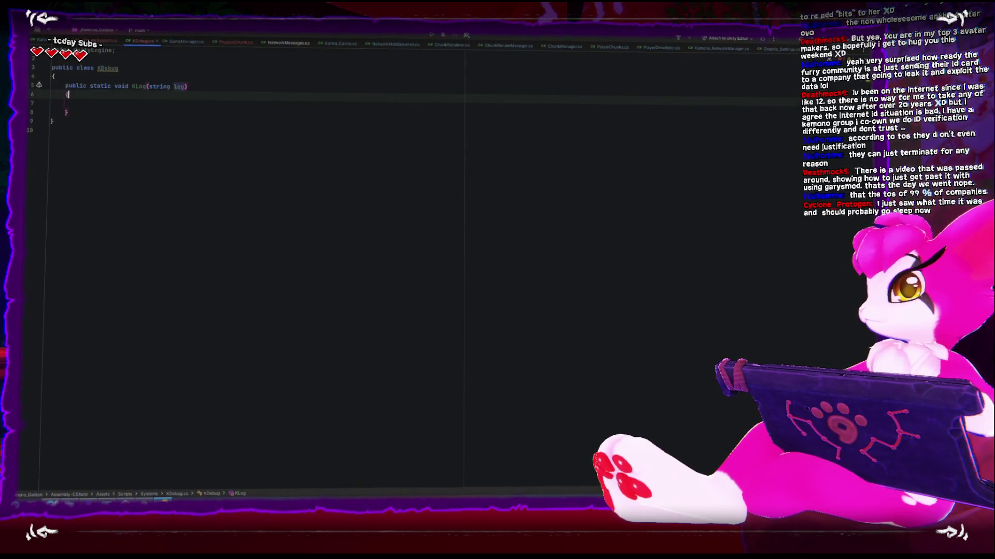
type("if(")
left_click(78, 102)
type("#")
key("Escape")
type("if")
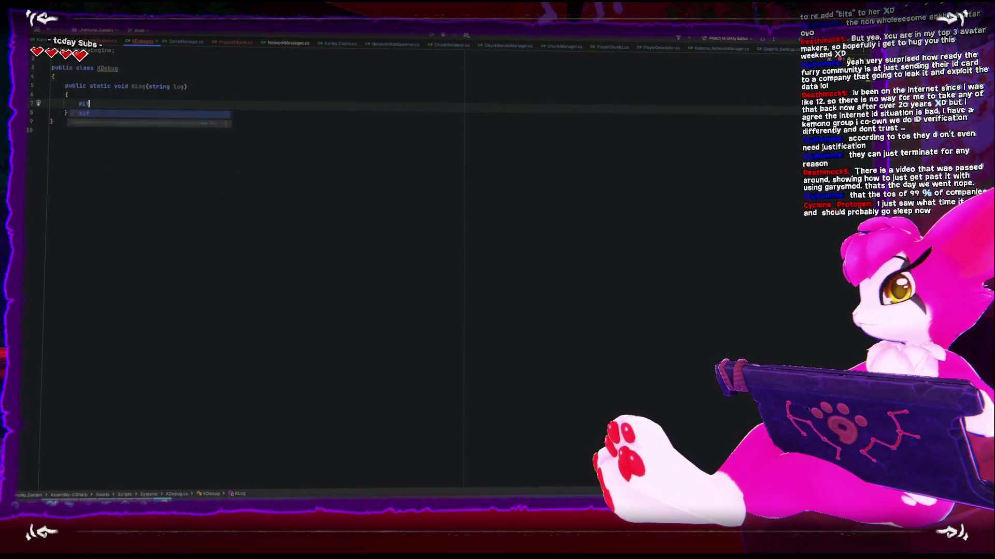
type(" UNITY_E")
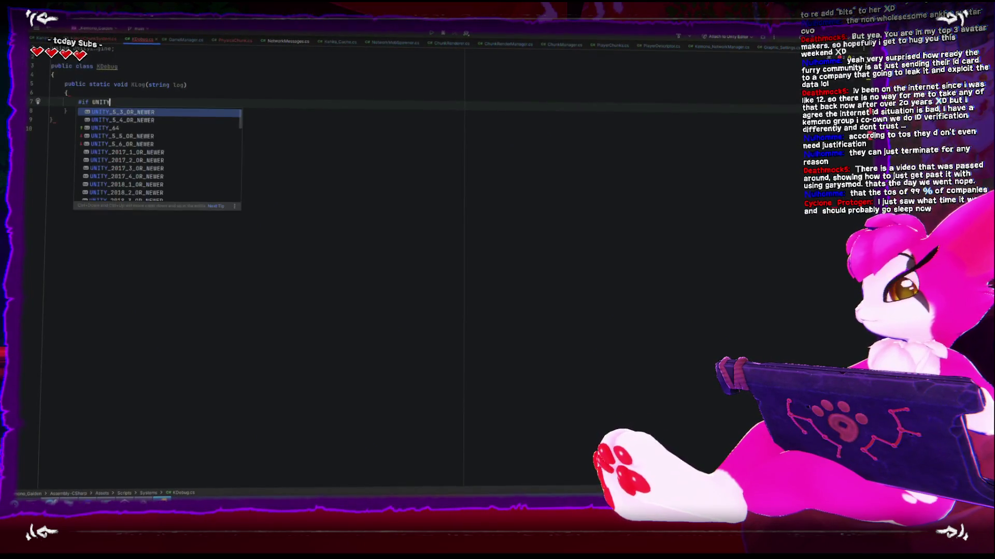
key("Return")
key("Return")
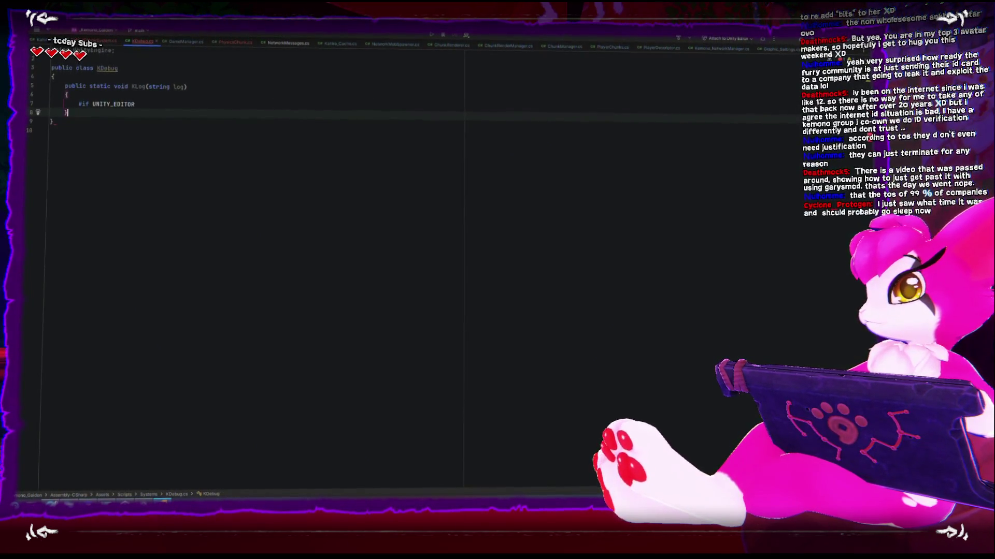
key("Tab")
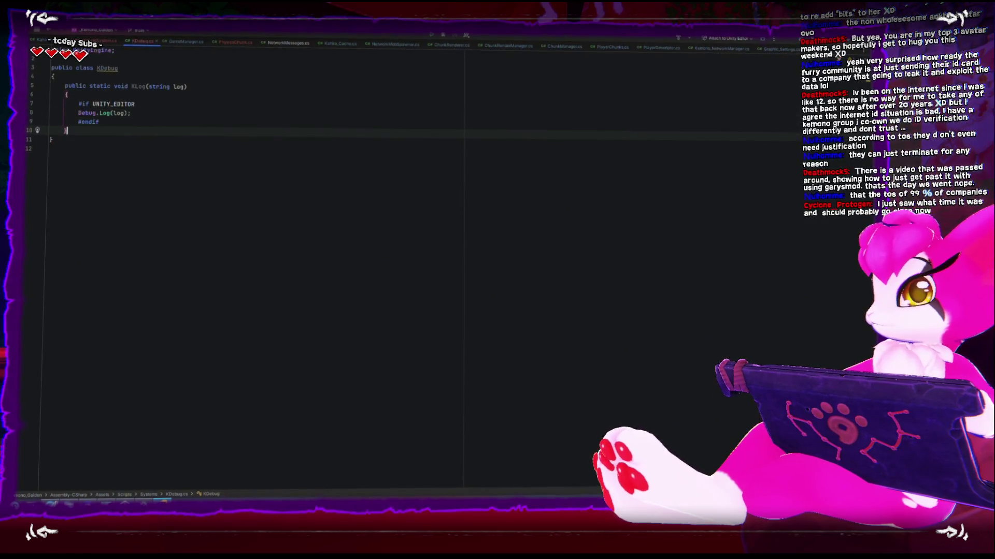
left_click(139, 85)
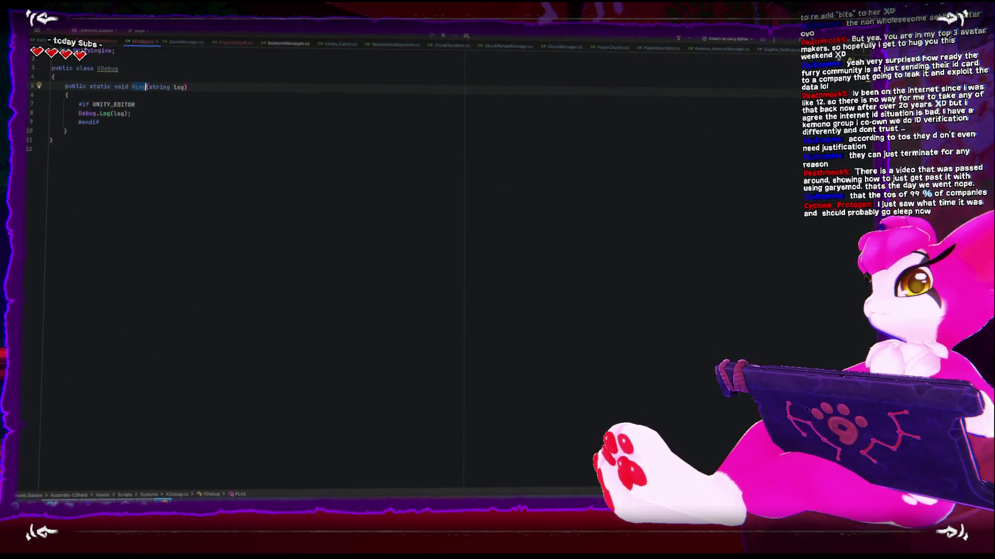
key("ctrl+Tab")
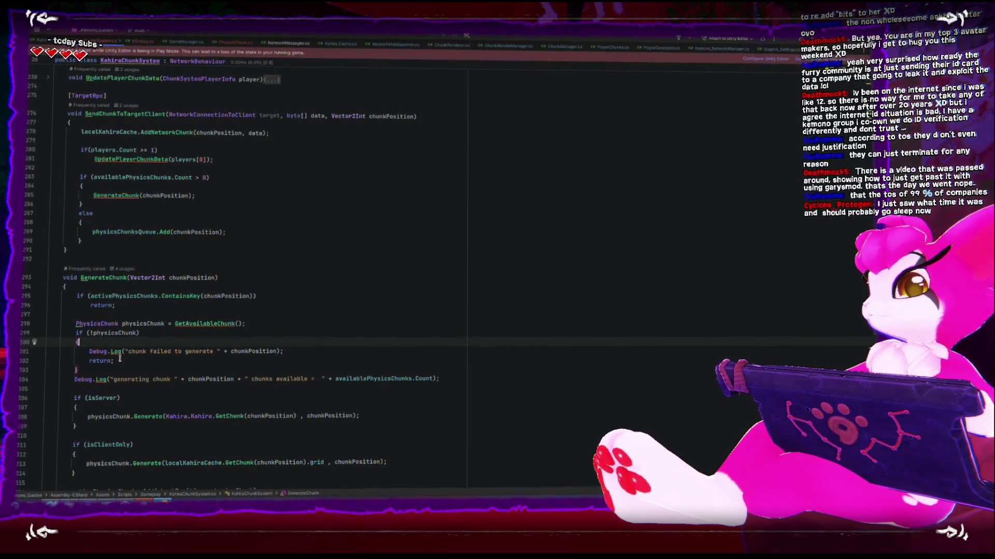
Change the Debug.Log call on line 301 to KDebug.KLog, importing the KDebug class
key("ctrl+shift+Right")
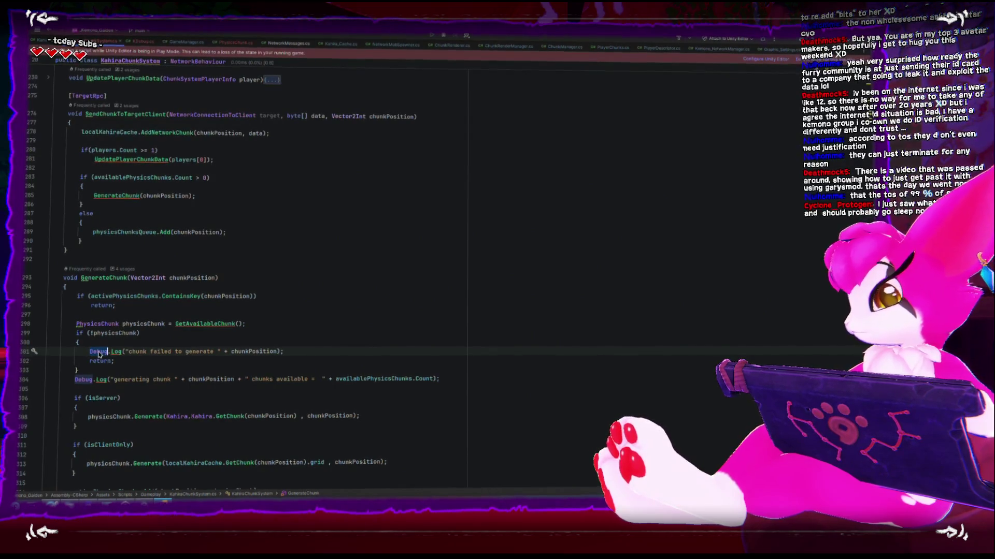
type("kdebug")
key("Right")
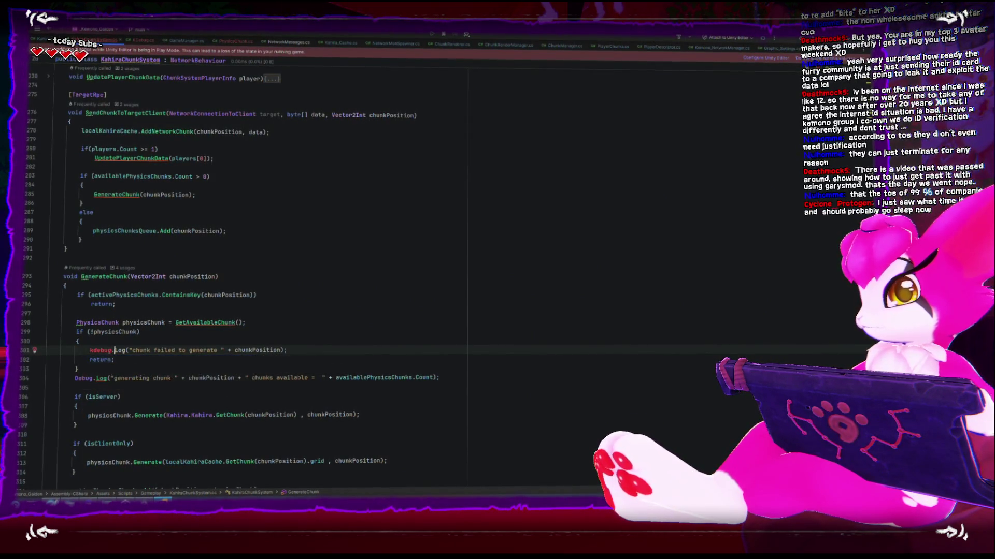
key("alt+Return")
key("Return")
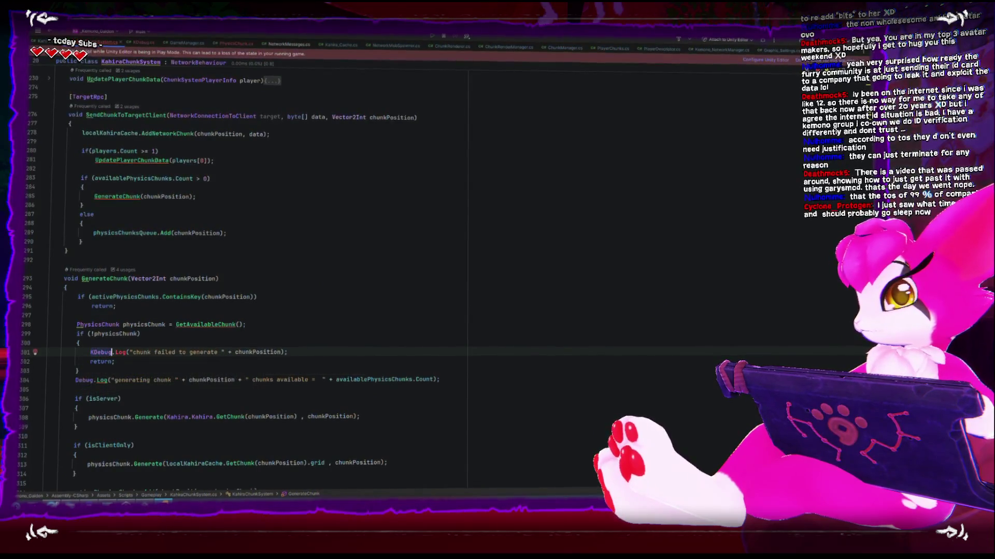
key("BackSpace")
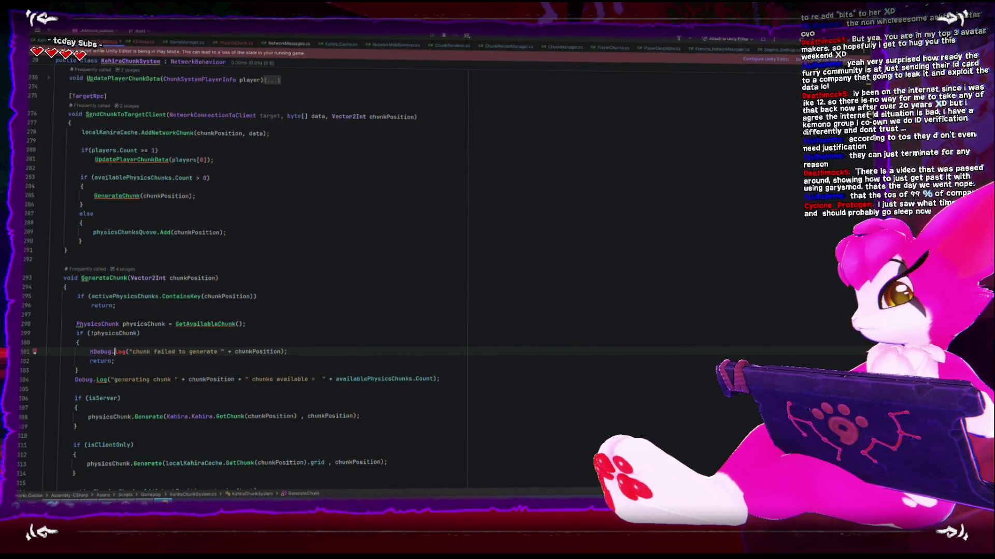
type("K")
left_click(129, 352)
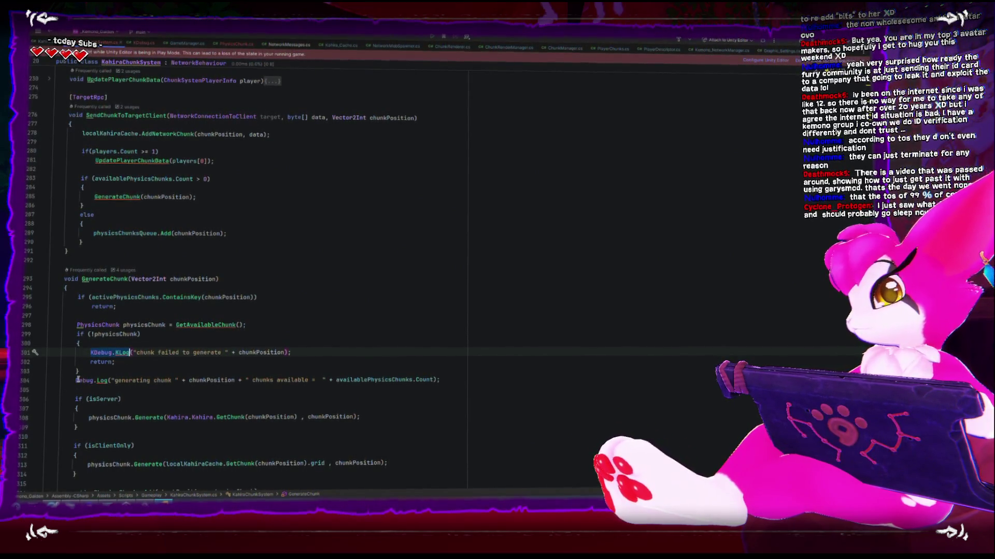
Paste KDebug.KLog over the line 304 log and the no-available-chunks log
left_click(111, 380)
type("KDebug.KLog")
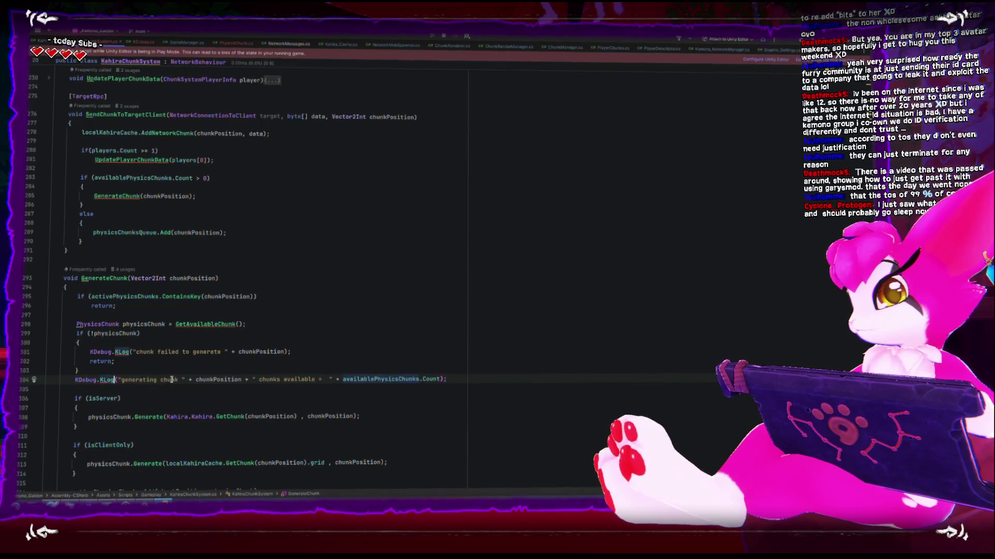
scroll(99, 394, "down", 6)
left_click_drag(89, 406, 110, 407)
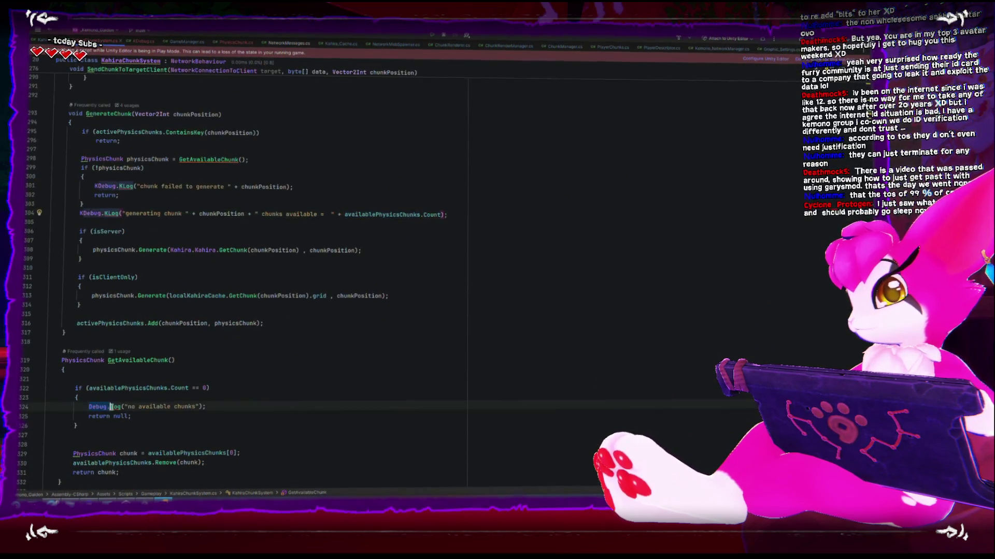
scroll(149, 410, "down", 6)
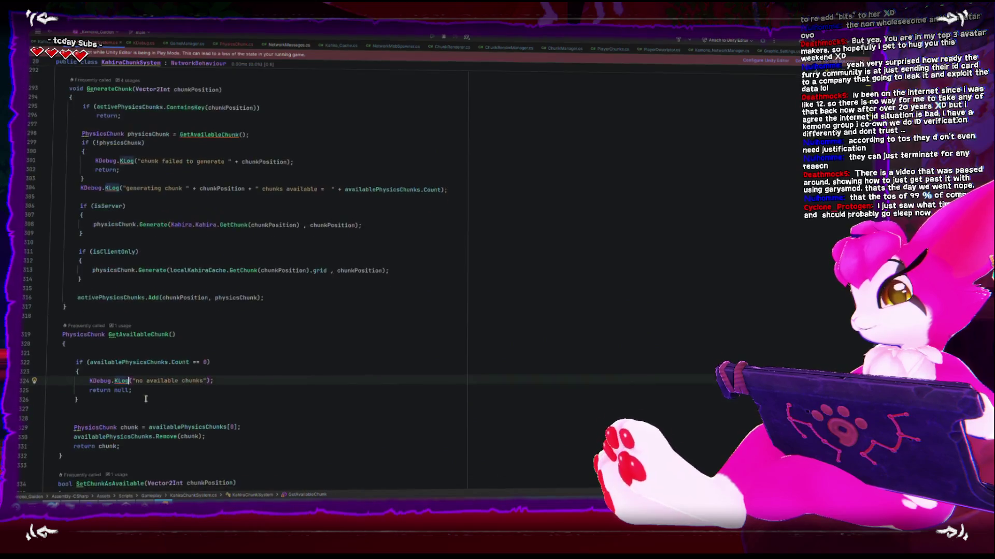
scroll(141, 395, "down", 10)
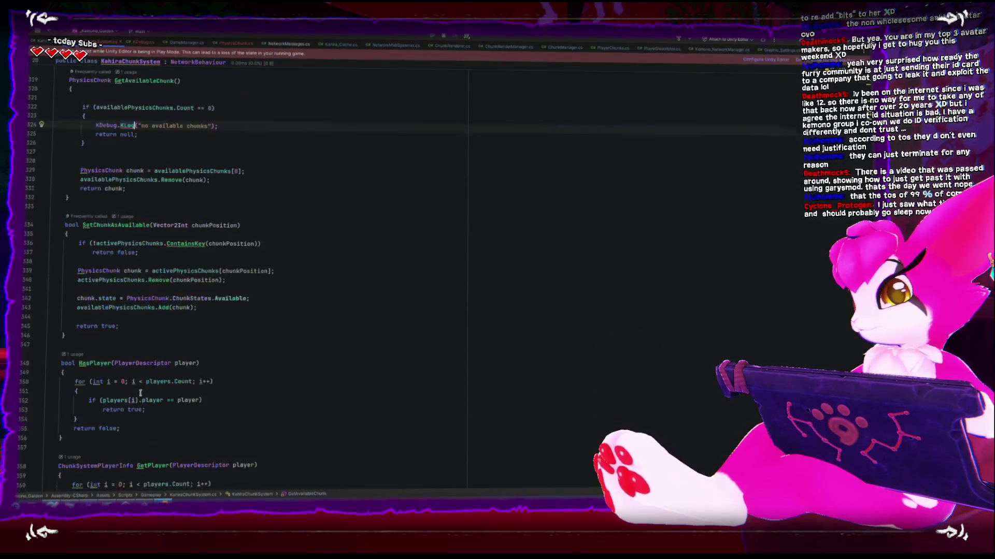
scroll(133, 386, "down", 6)
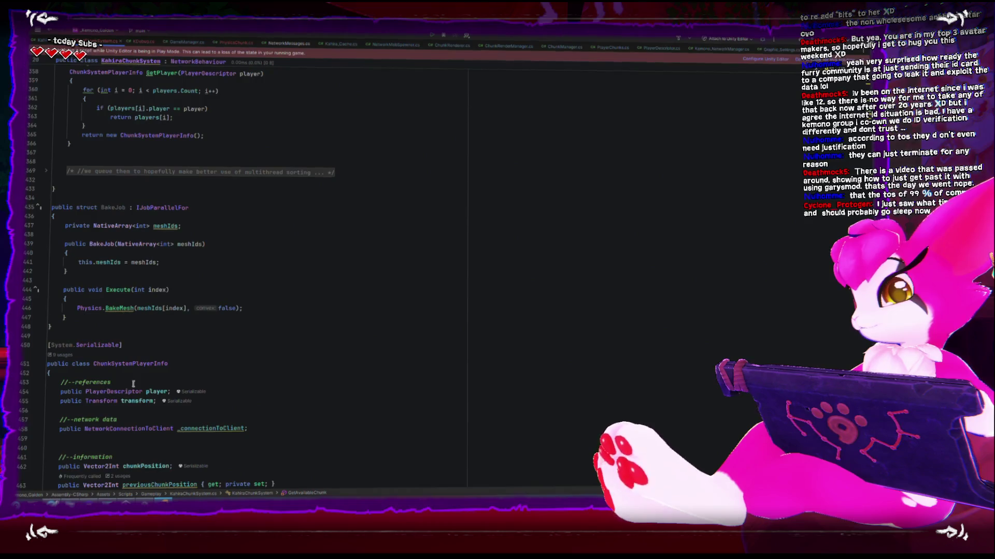
scroll(133, 384, "up", 18)
scroll(122, 396, "up", 20)
scroll(154, 390, "up", 14)
scroll(162, 383, "up", 14)
scroll(162, 385, "up", 20)
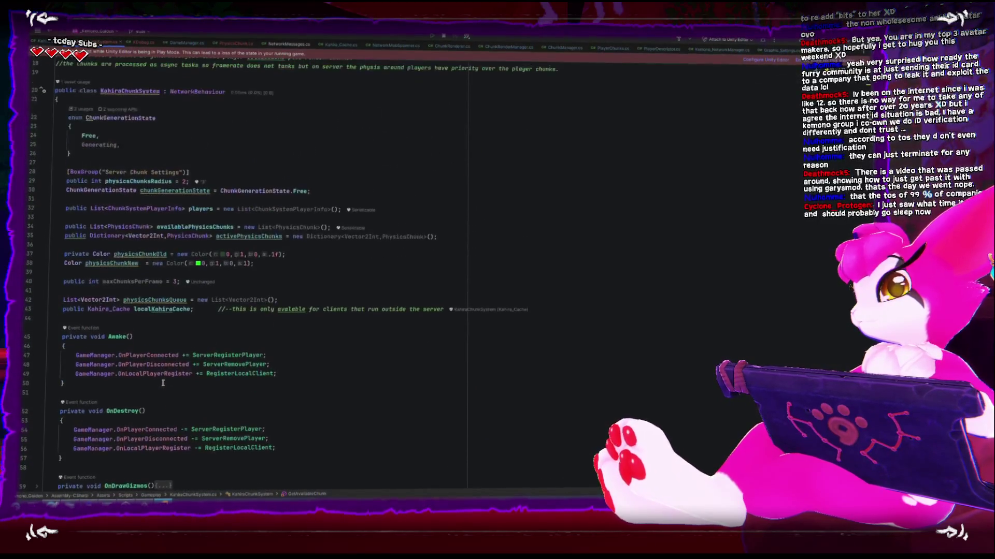
scroll(164, 380, "down", 20)
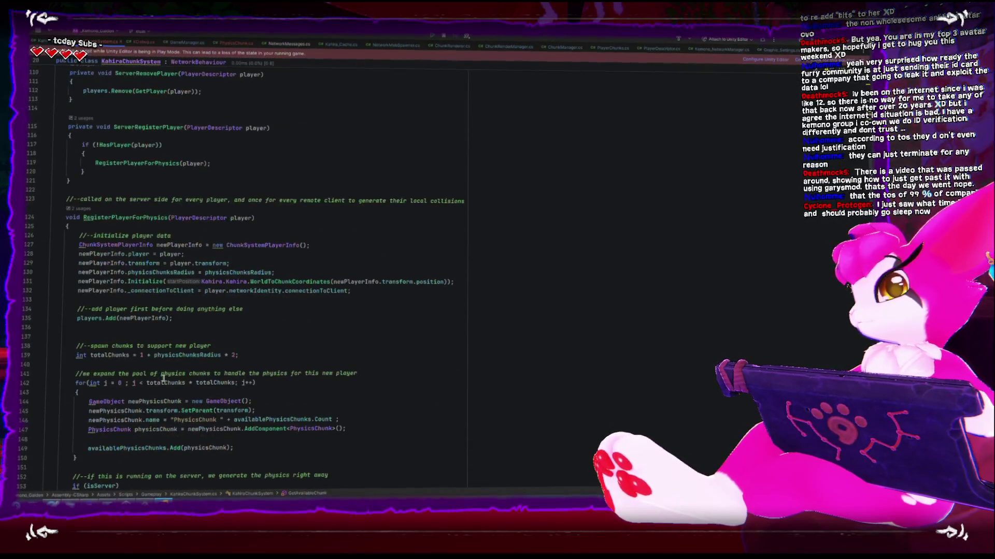
scroll(163, 379, "down", 6)
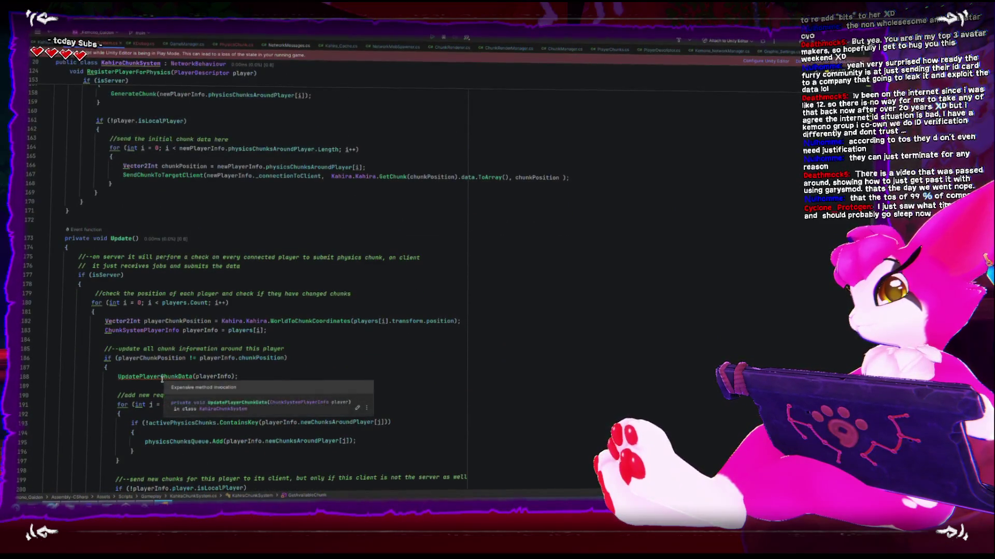
scroll(162, 379, "down", 17)
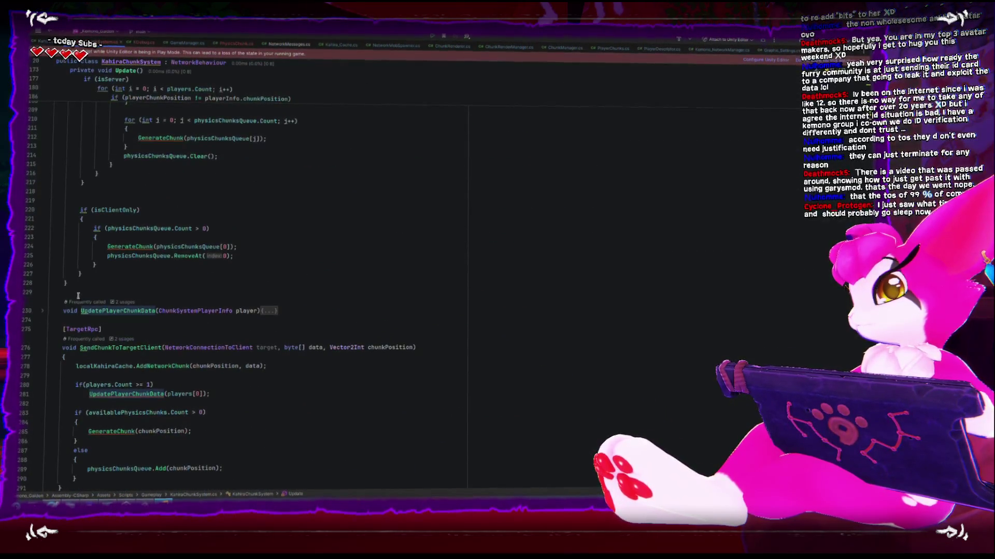
Switch UpdatePlayerChunkData's recycled-chunk and error logs to KDebug.KLog, then return to Unity
left_click(40, 313)
scroll(91, 384, "down", 8)
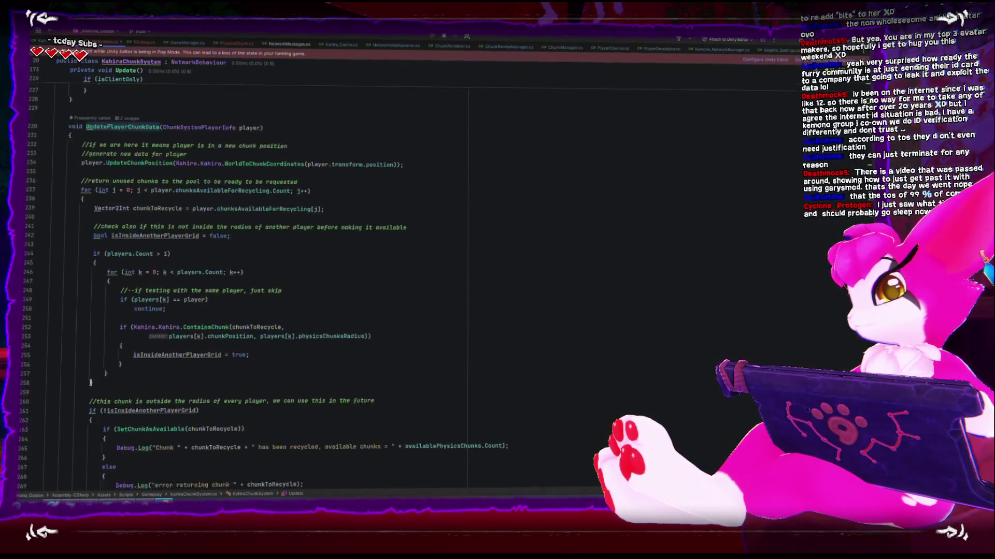
scroll(90, 383, "down", 2)
left_click(117, 361)
type("KDebug.KLog")
left_click_drag(117, 395, 137, 395)
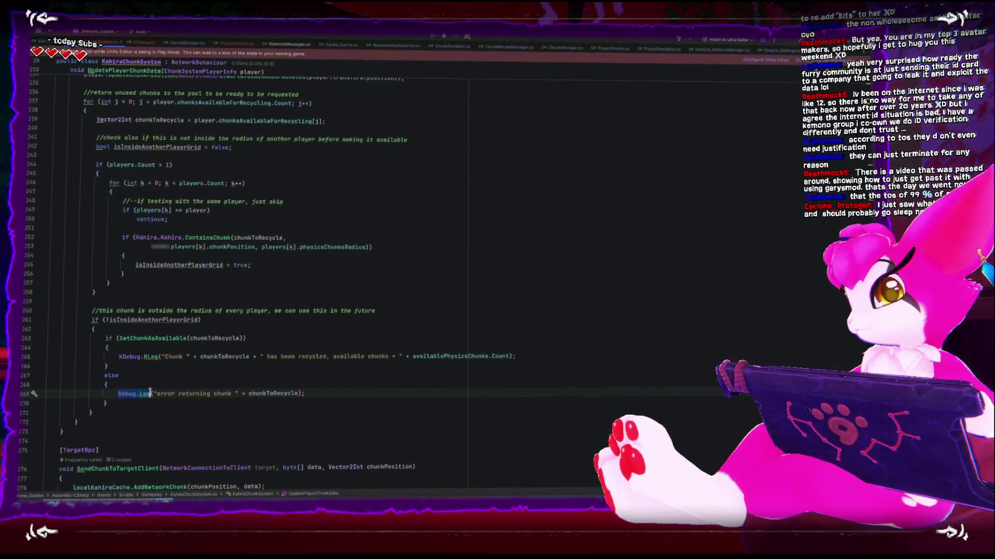
left_click(204, 414)
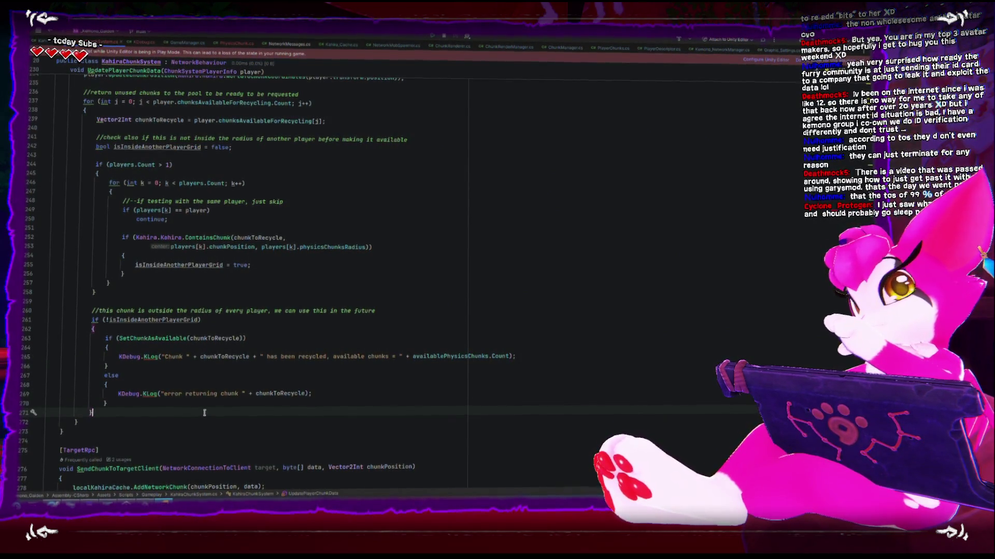
scroll(204, 409, "down", 3)
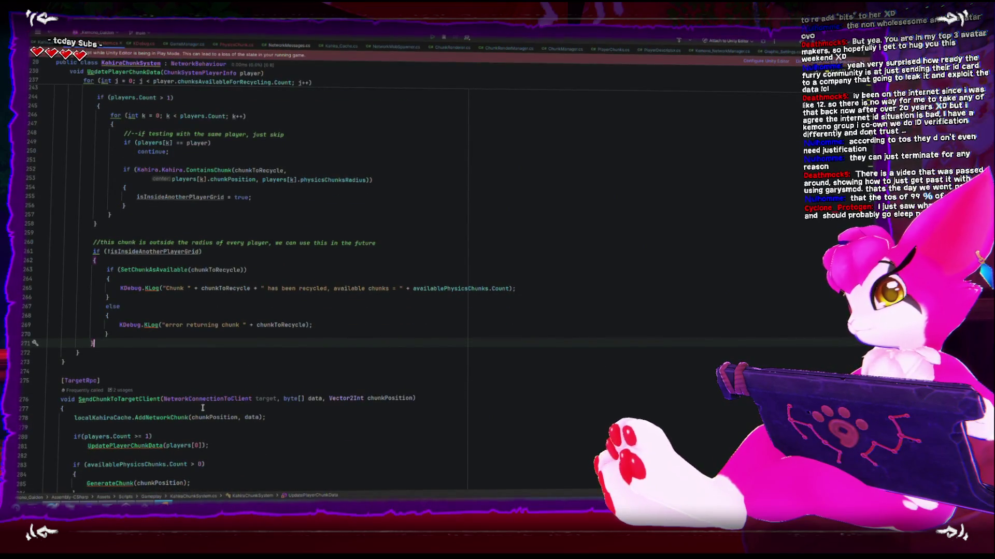
scroll(203, 407, "down", 3)
scroll(114, 358, "down", 15)
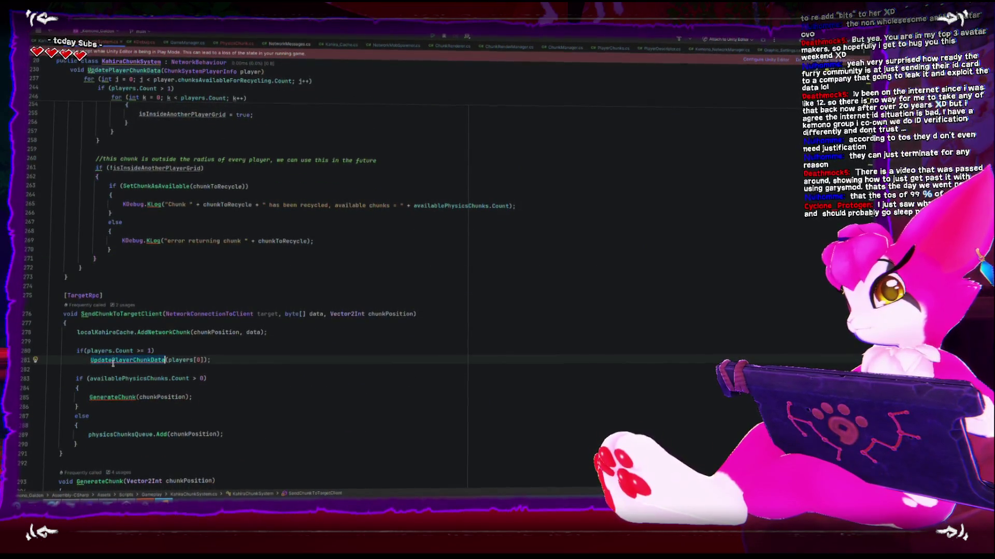
scroll(115, 367, "down", 9)
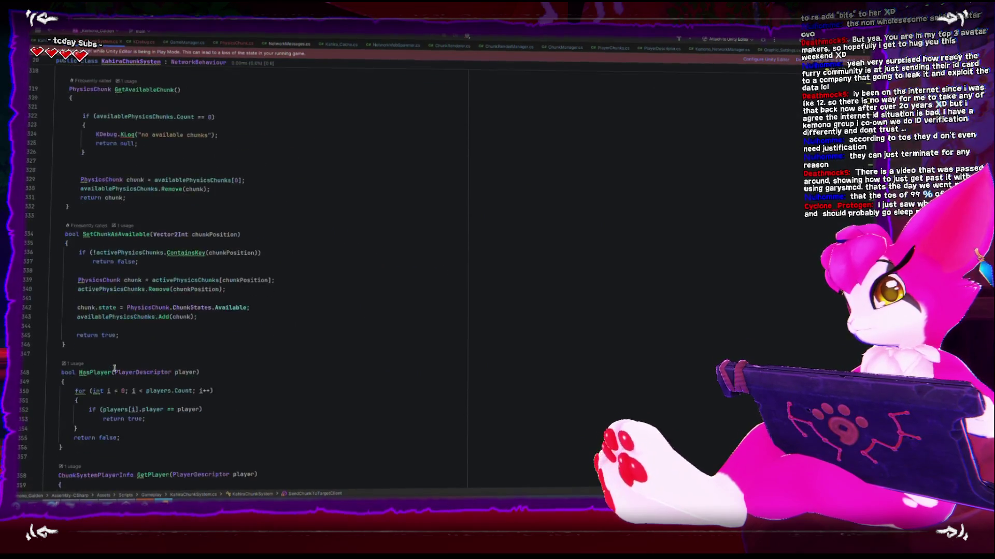
scroll(112, 370, "up", 8)
scroll(112, 370, "up", 20)
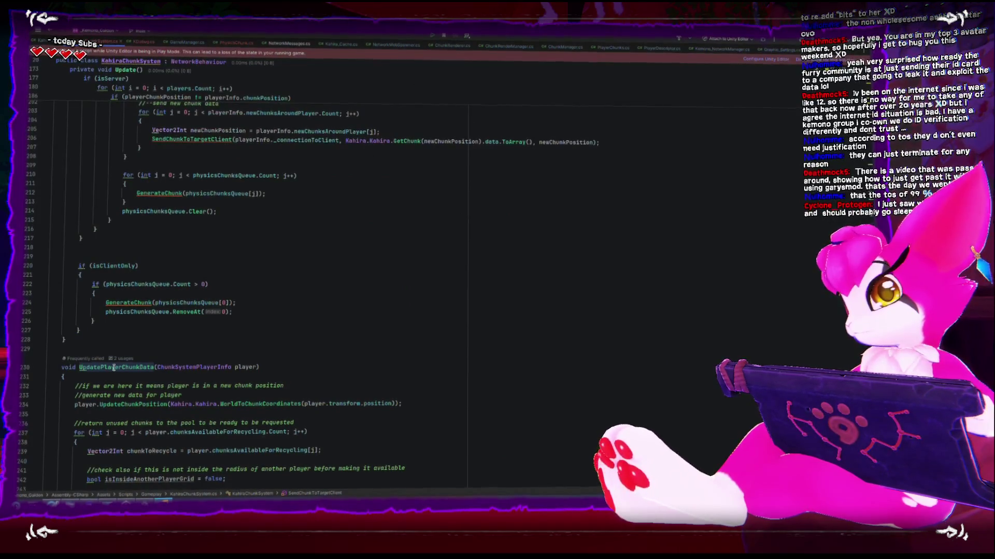
scroll(114, 368, "up", 4)
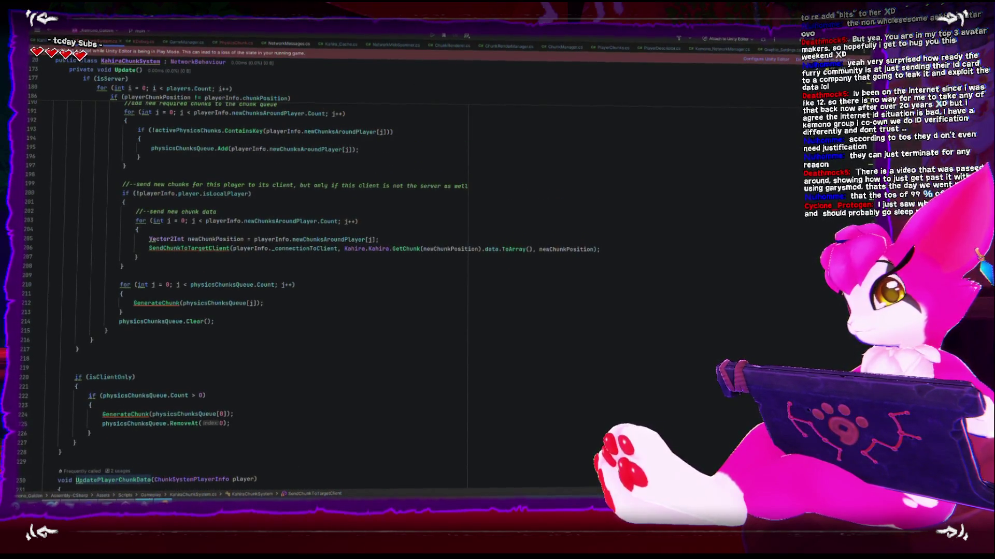
key("alt+Tab")
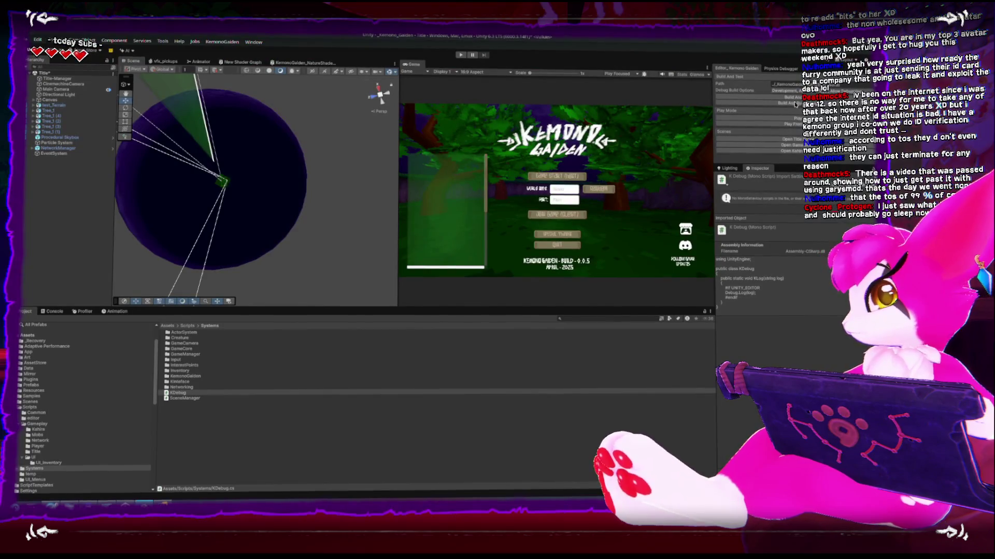
Build and run a standalone client, then enter play mode and start a game from the title menu
left_click(786, 97)
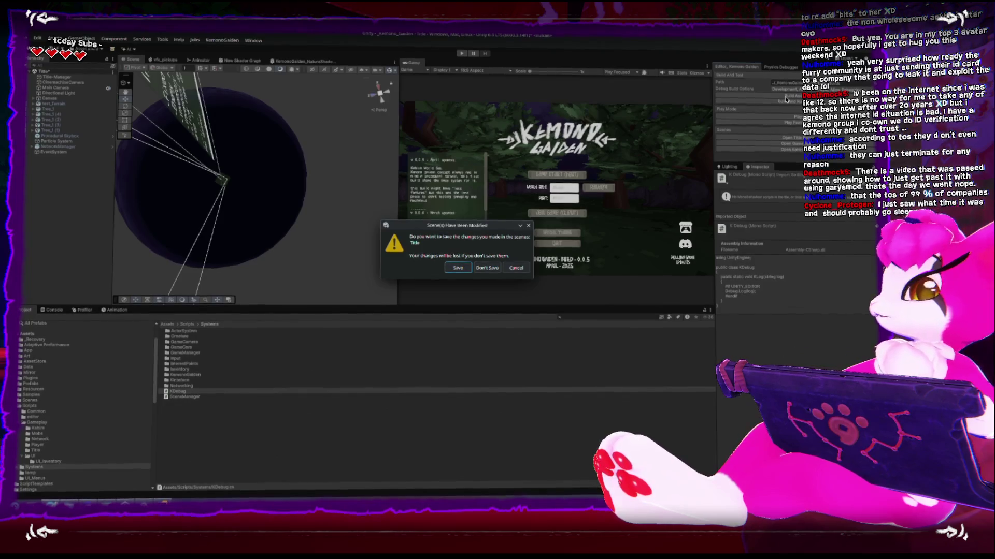
left_click(457, 268)
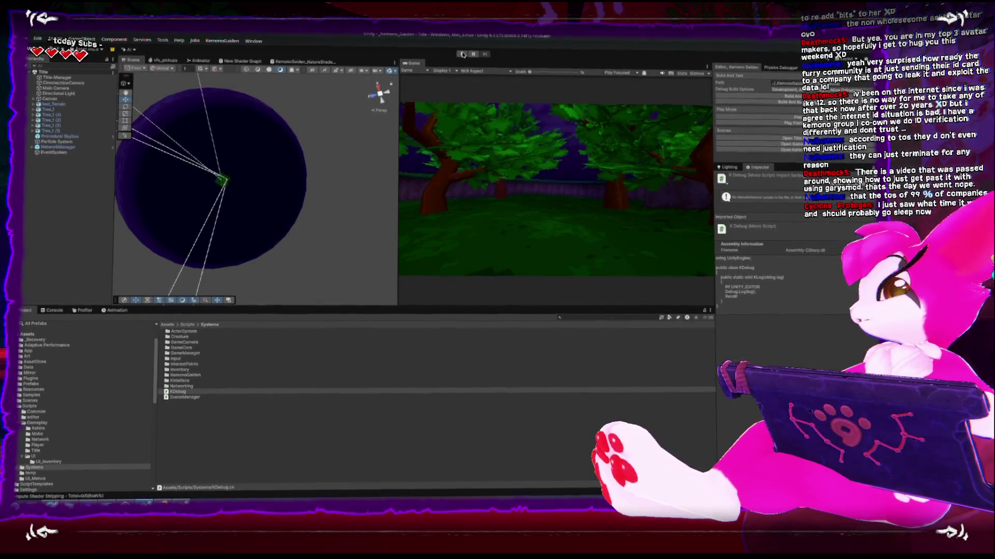
left_click(463, 54)
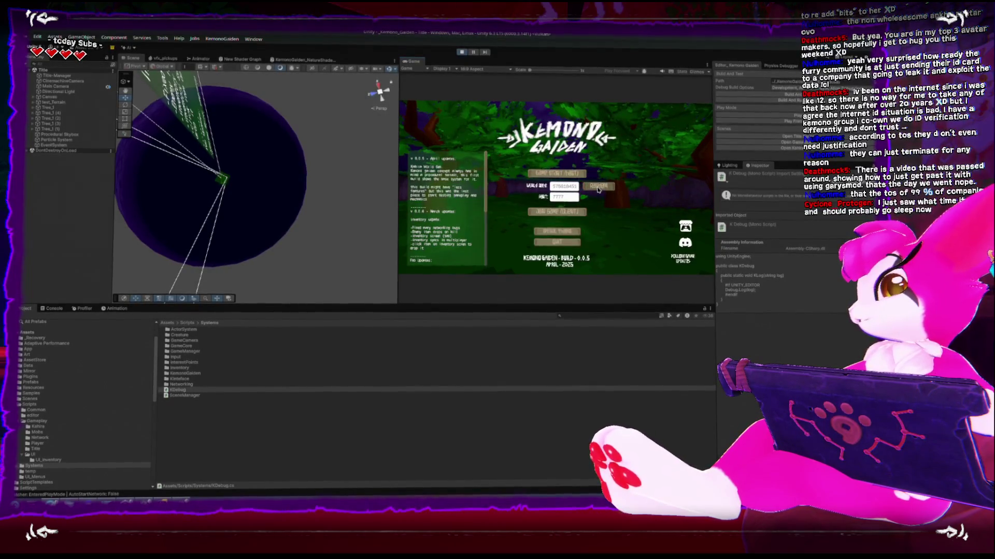
left_click(576, 177)
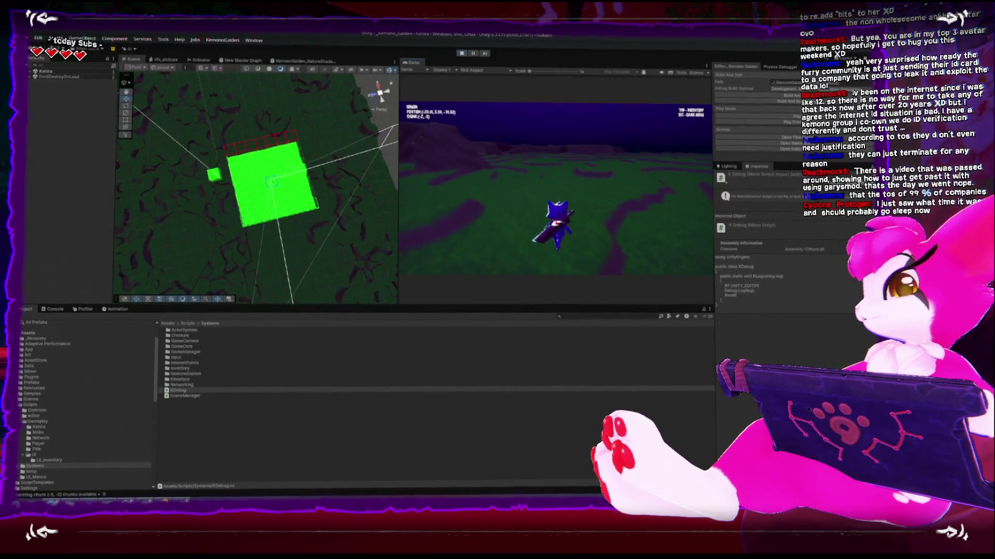
key("Escape")
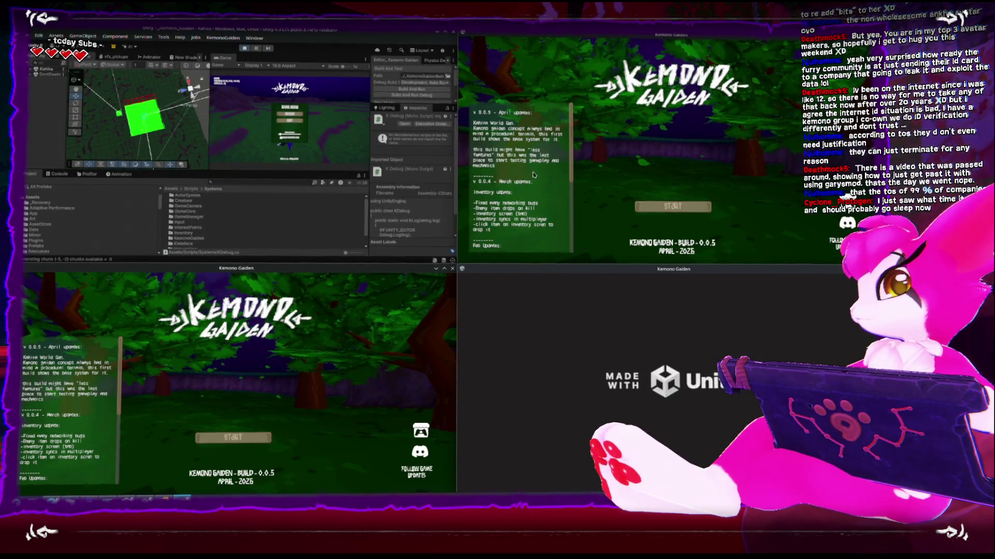
Connect the top-right client to localhost:7777 and walk its character into chunk (-2,3)
left_click(668, 207)
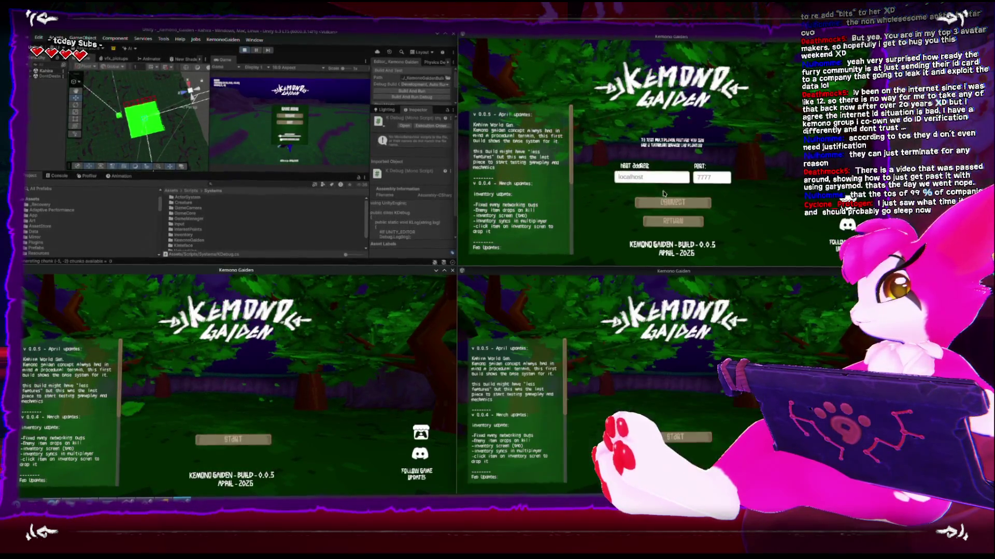
left_click(665, 202)
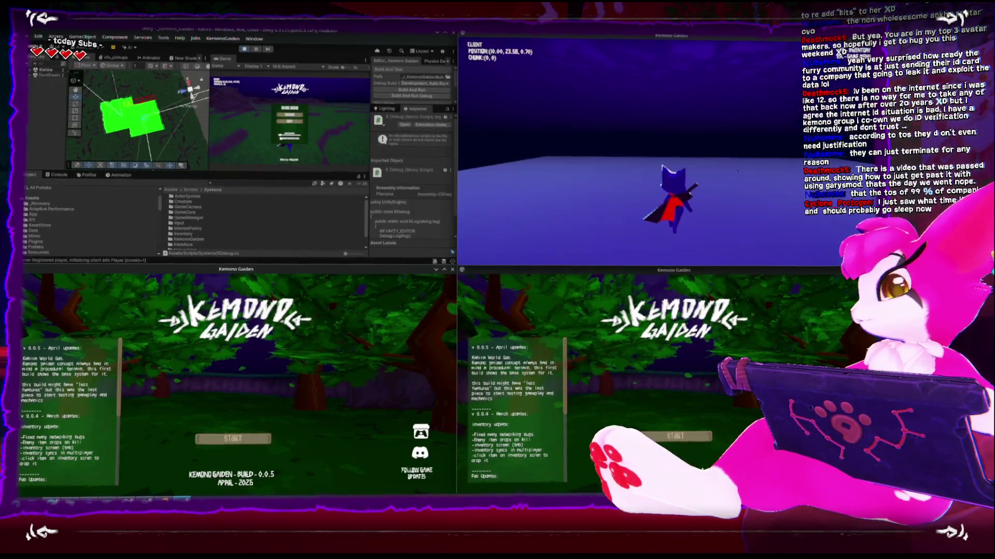
key("w")
key("w")
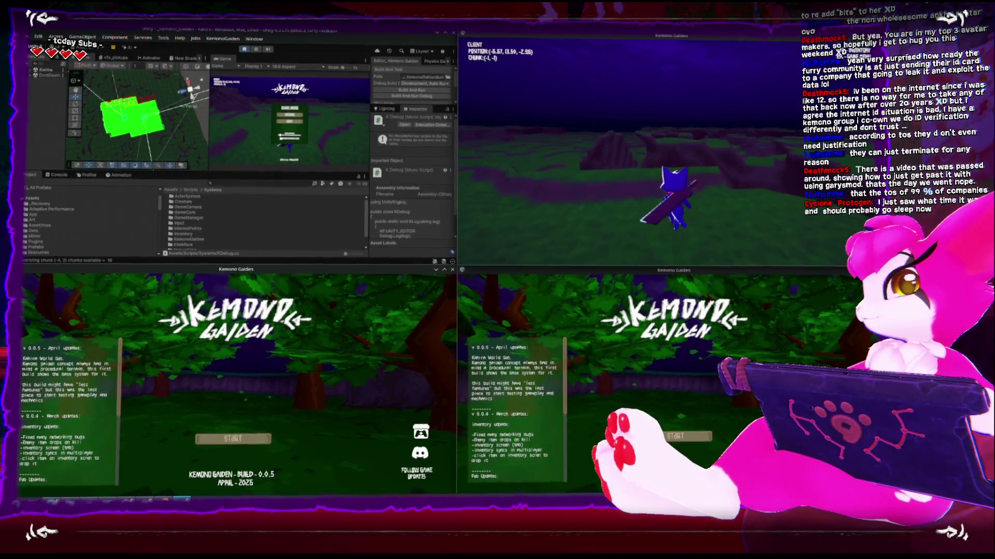
key("w")
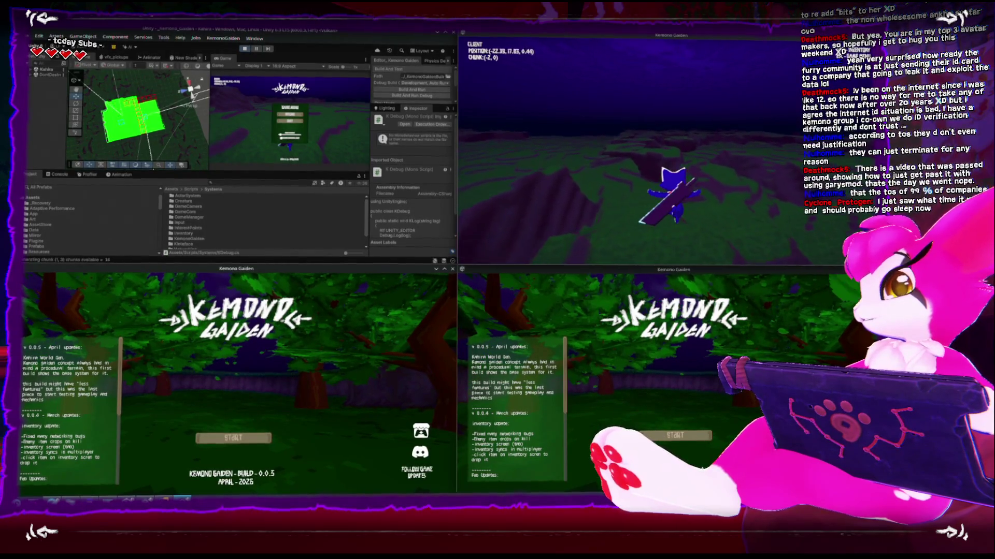
key("w")
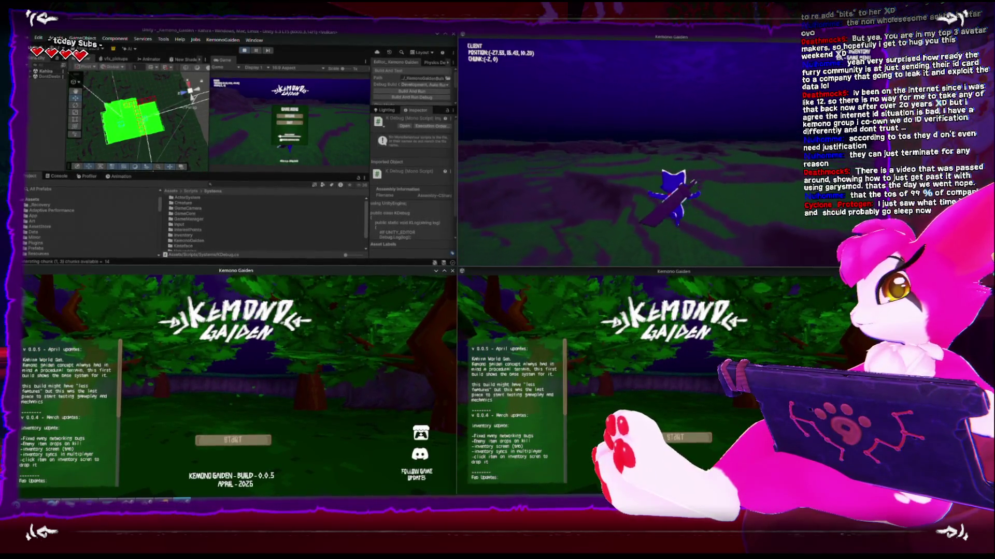
key("w")
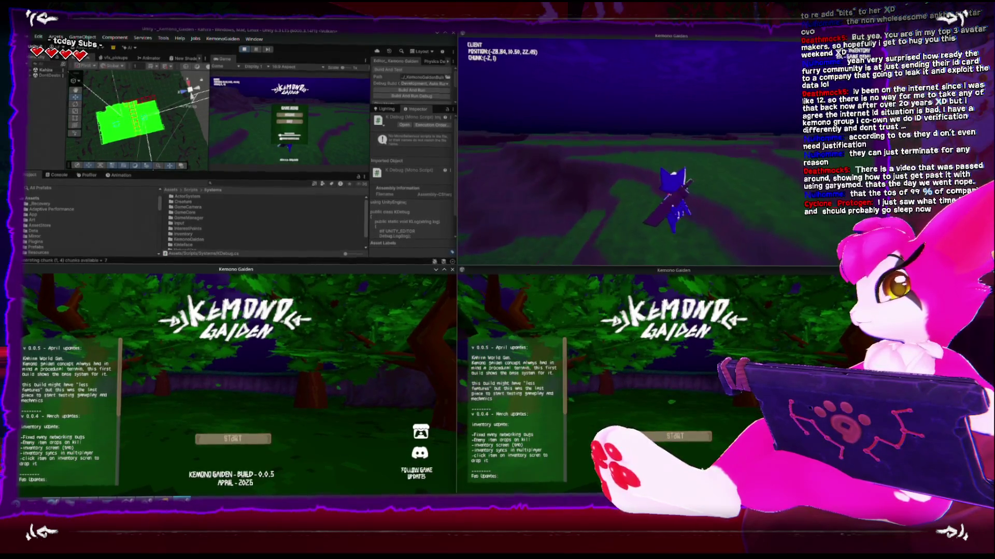
key("w")
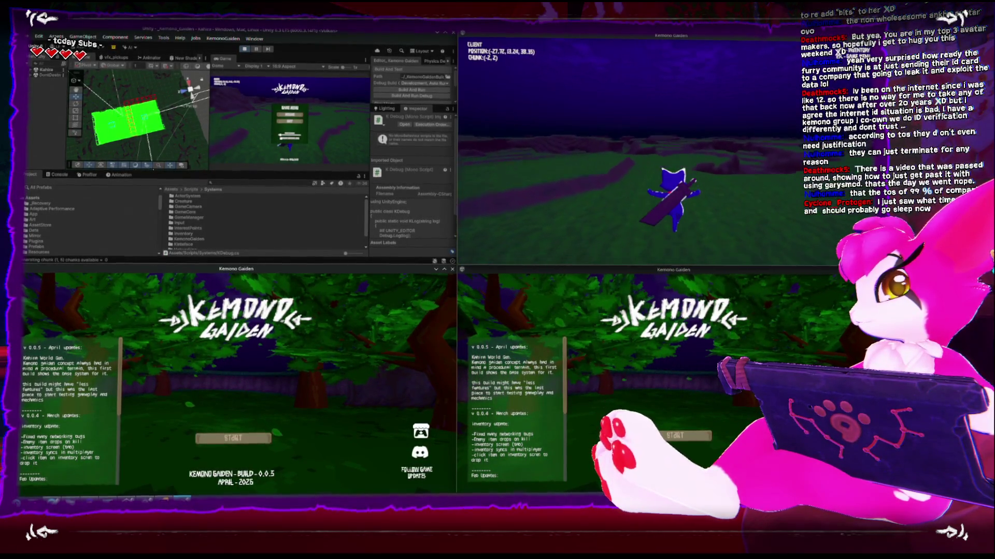
key("w")
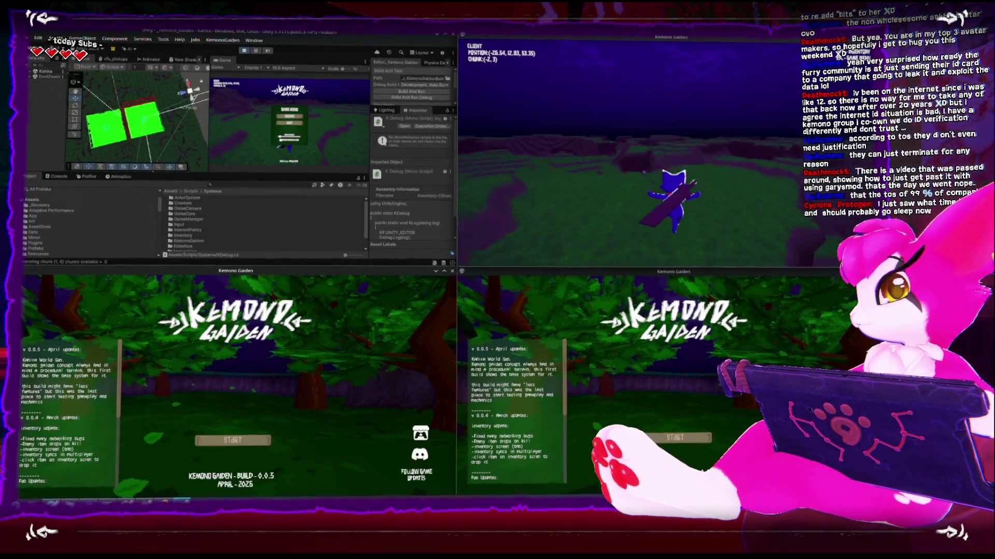
Pause to check the chunk generation logs in the Console, then walk on into chunk (-2,4)
key("Escape")
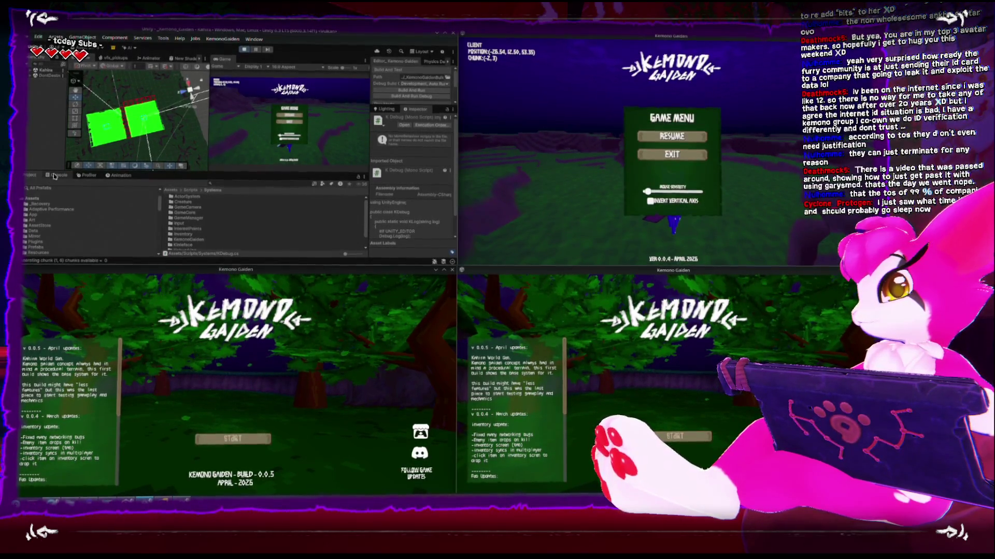
left_click(56, 175)
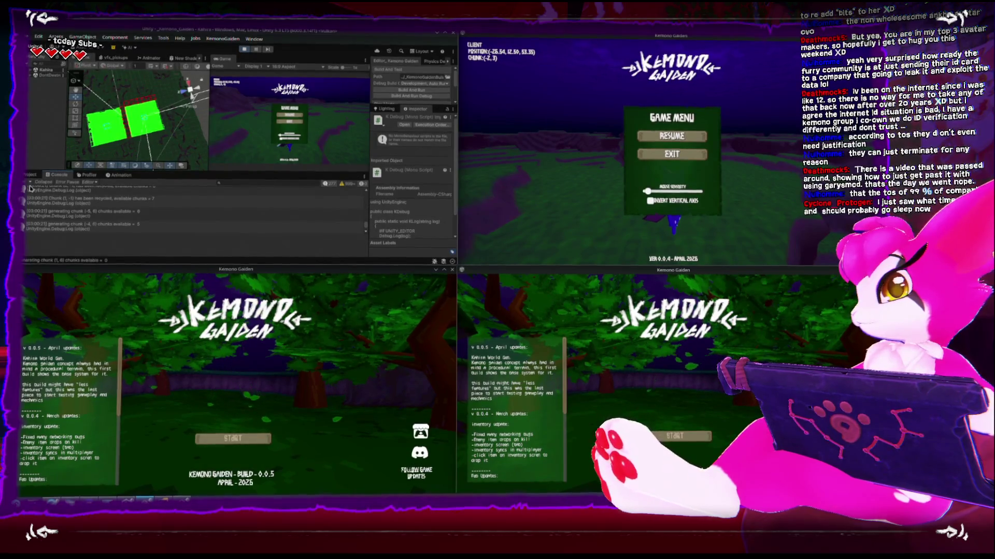
key("Escape")
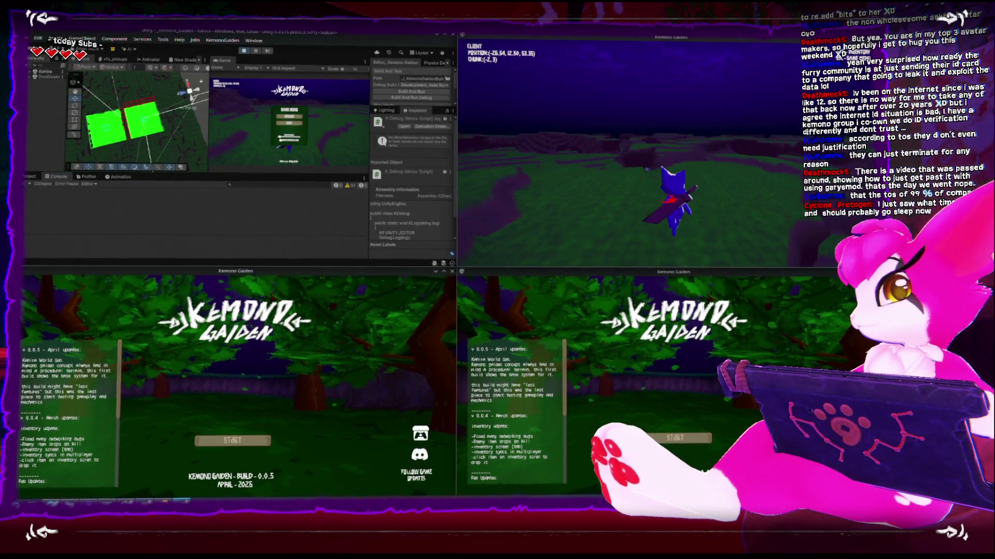
key("w")
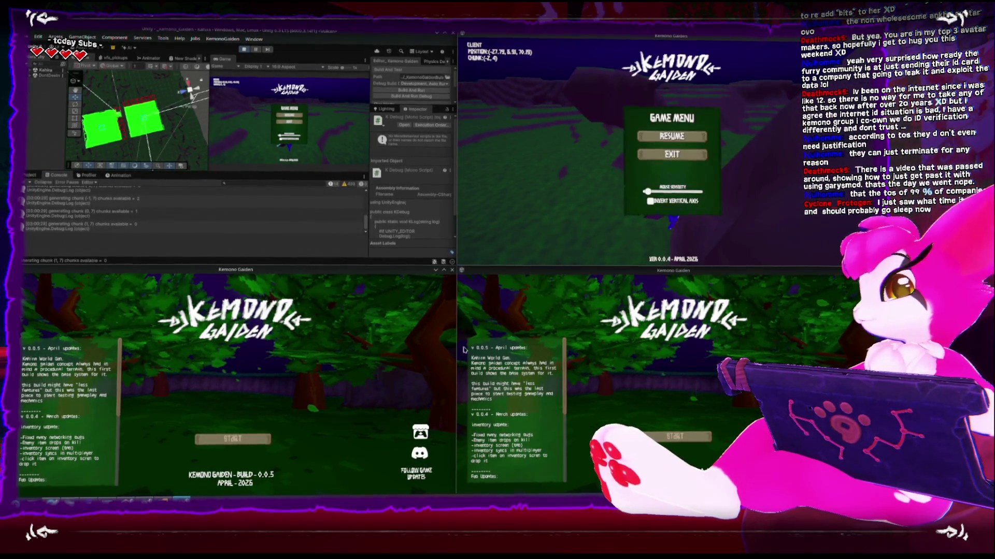
Join the bottom-left client to the game and walk its character through chunks (5,2) to (9,5)
left_click(259, 440)
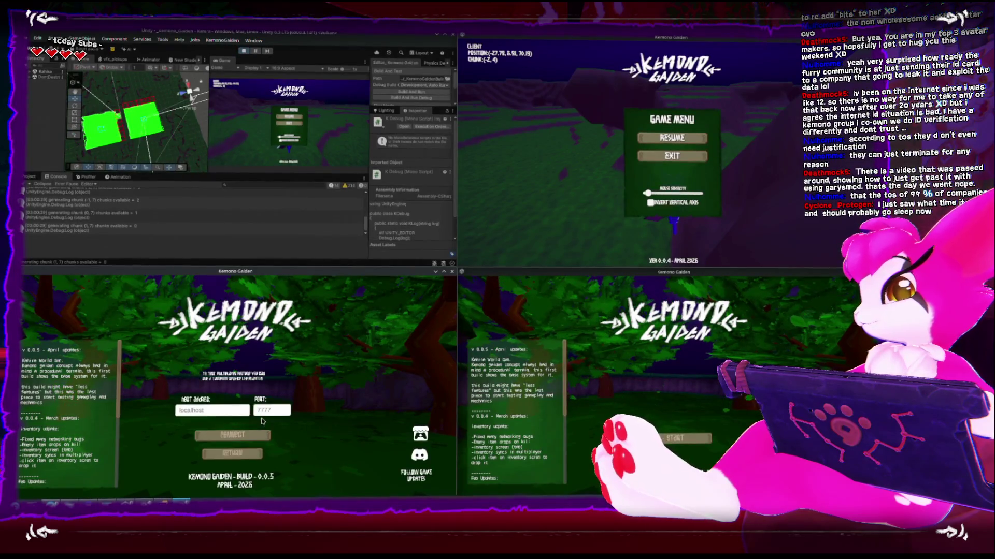
left_click(261, 418)
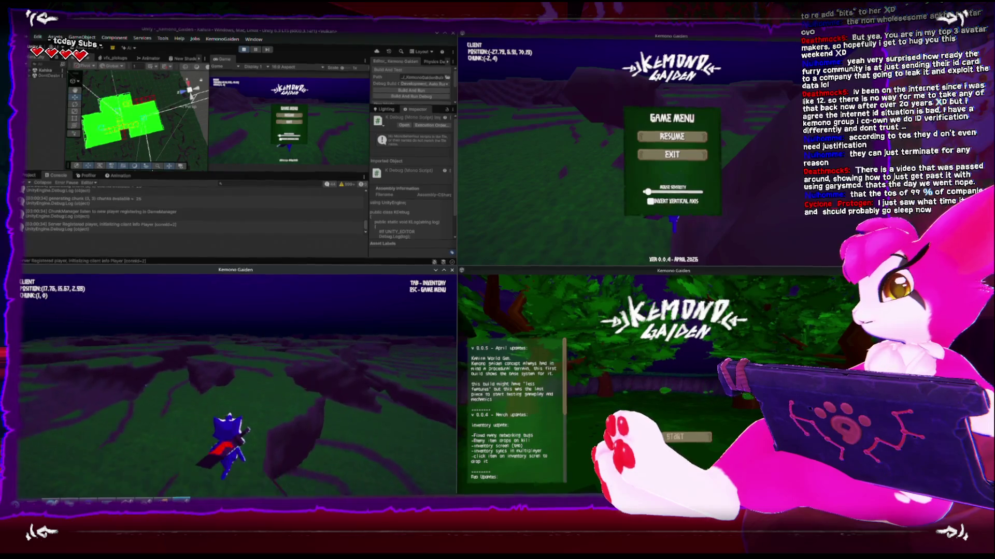
key("w")
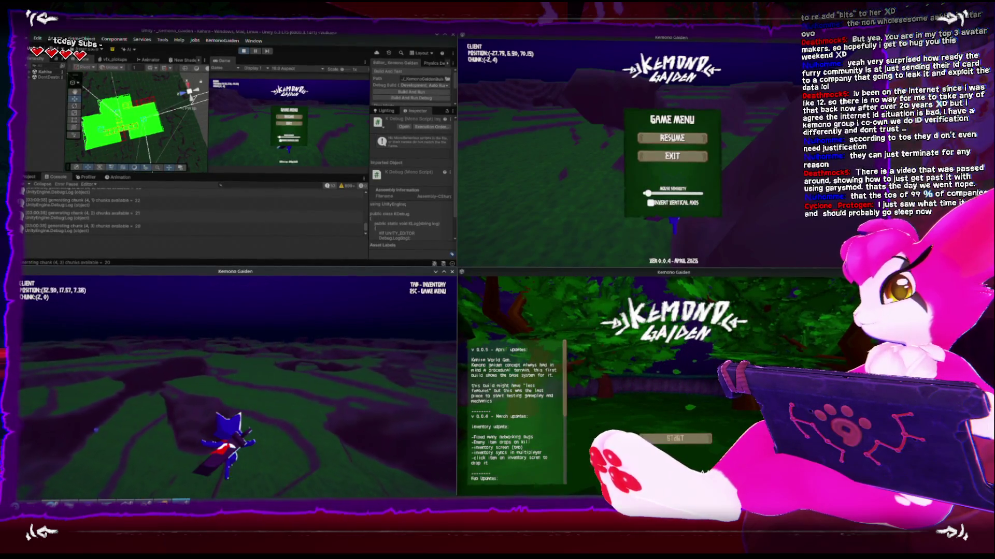
key("w")
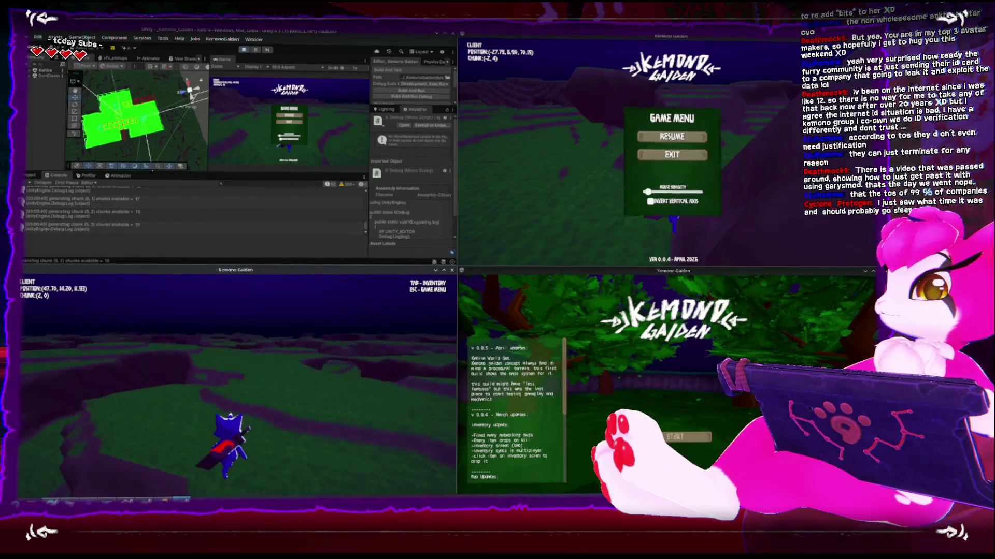
key("w")
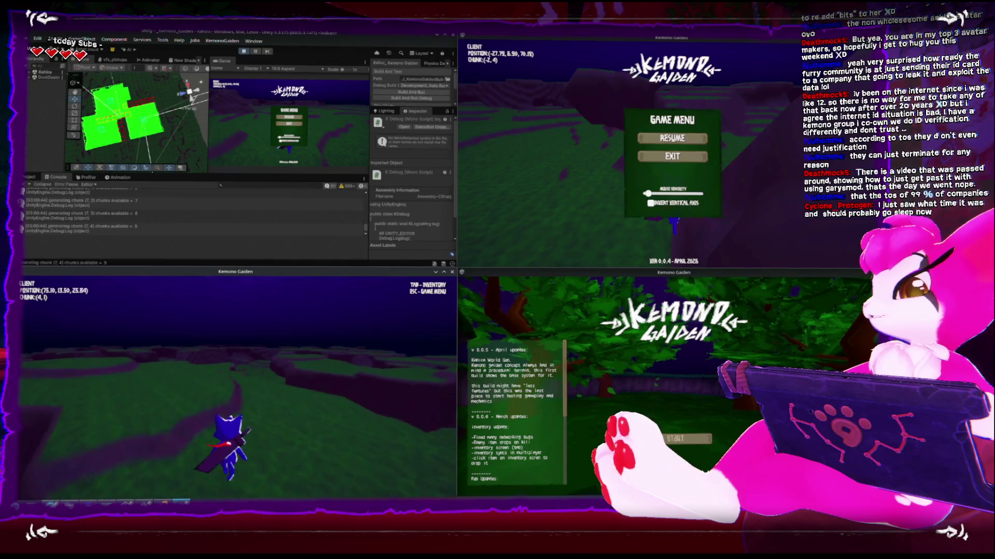
key("w")
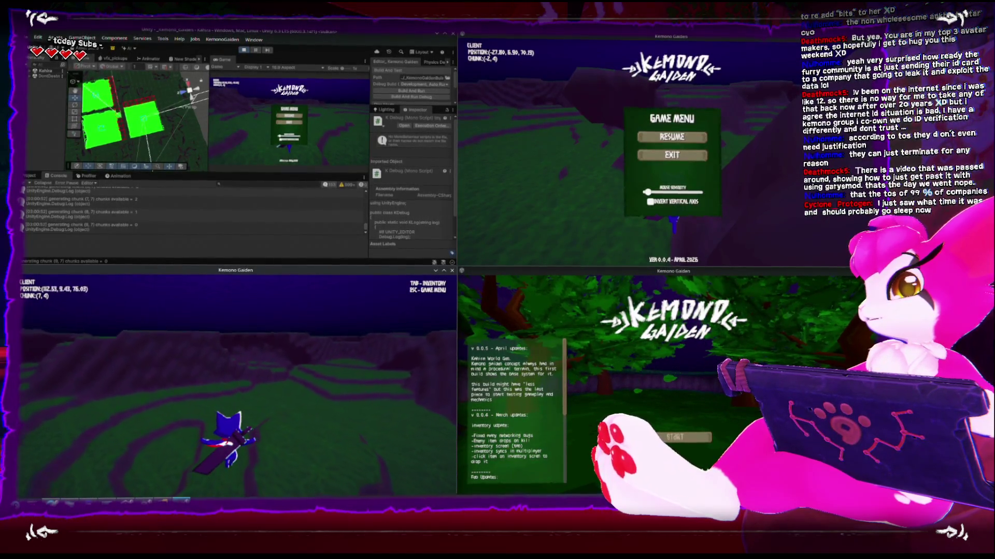
key("w")
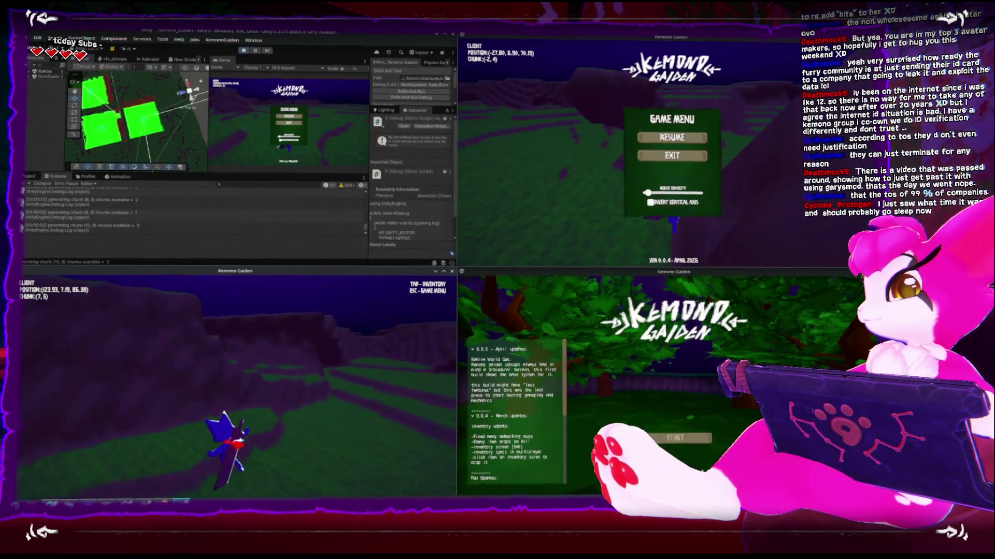
key("w")
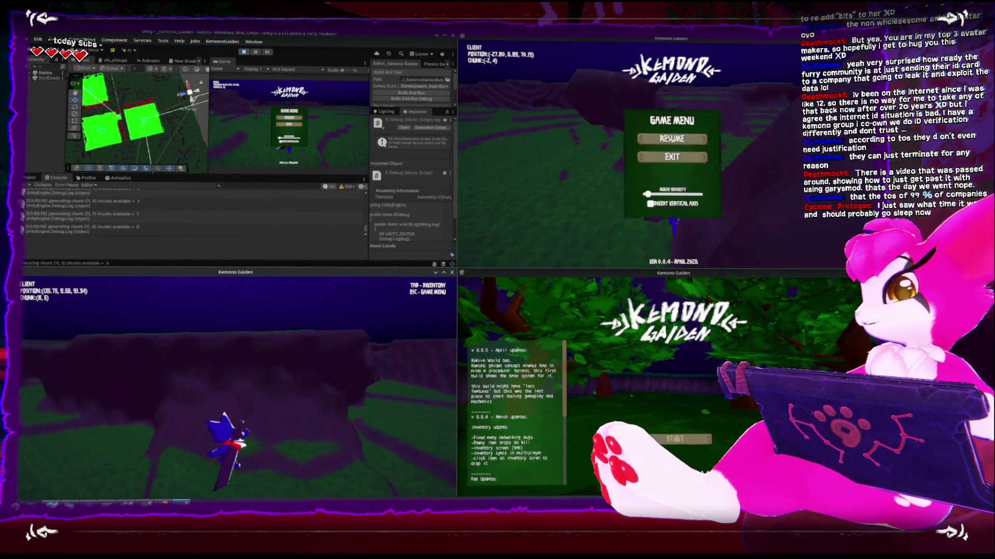
key("w")
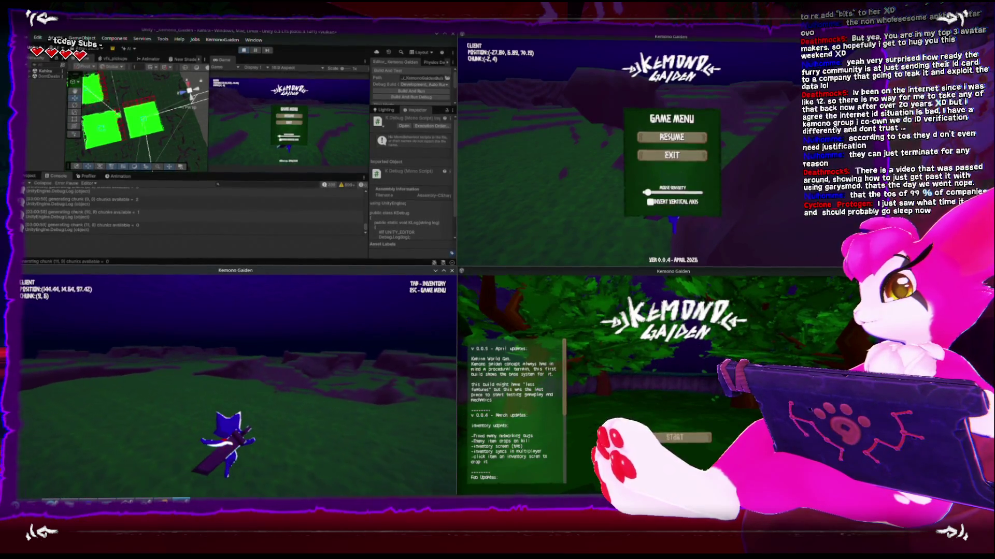
key("w")
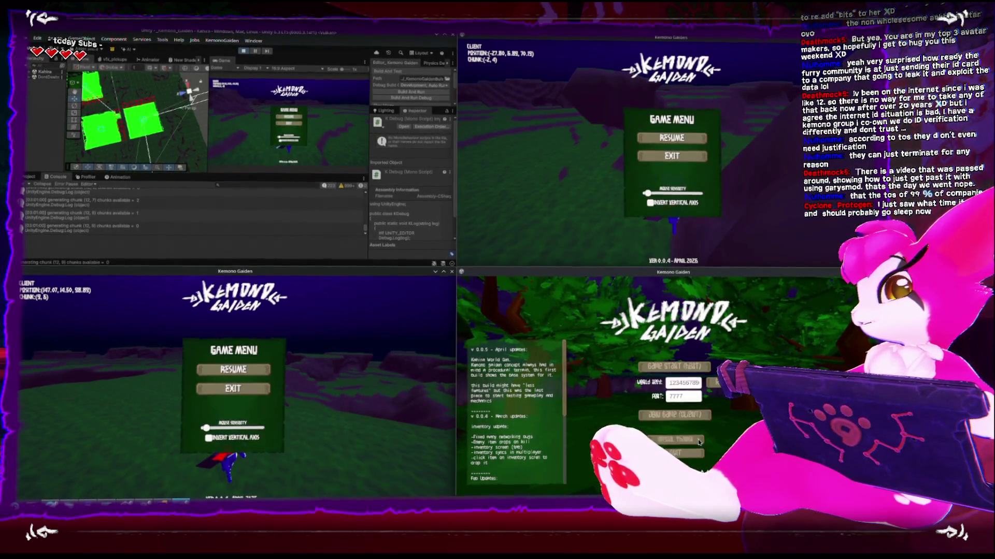
Join the third client and walk its player through chunks (1,0), (2,1), (4,1) to (6,-4)
left_click(687, 435)
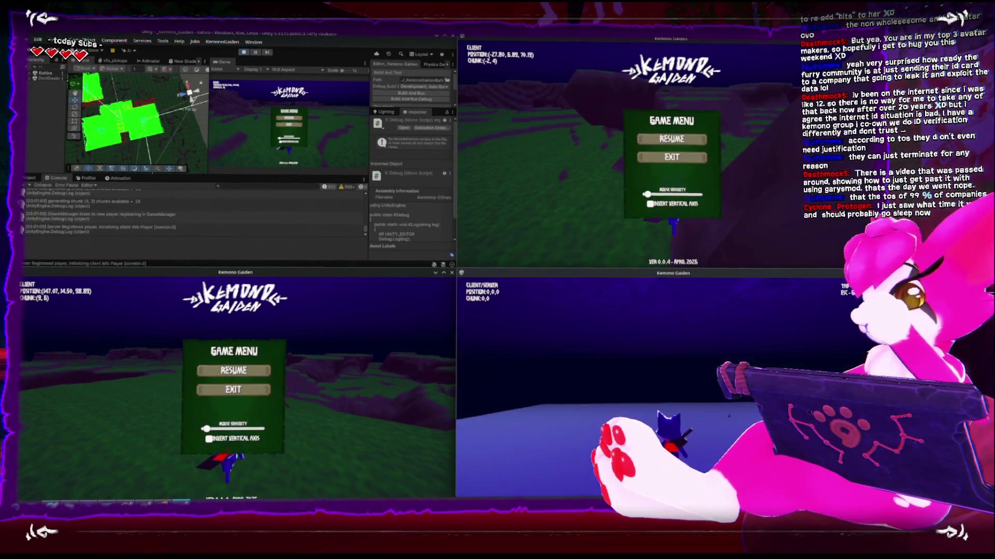
key("space")
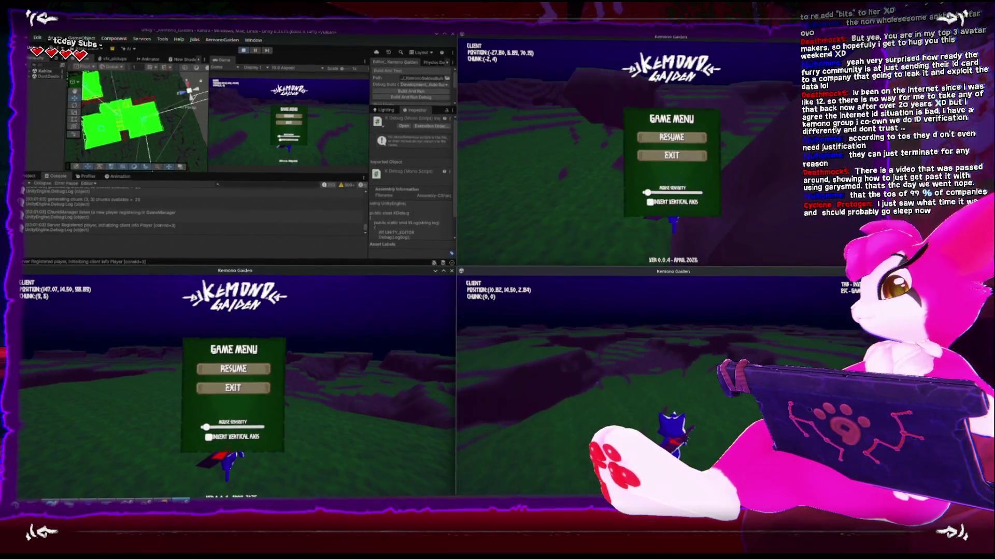
key("w")
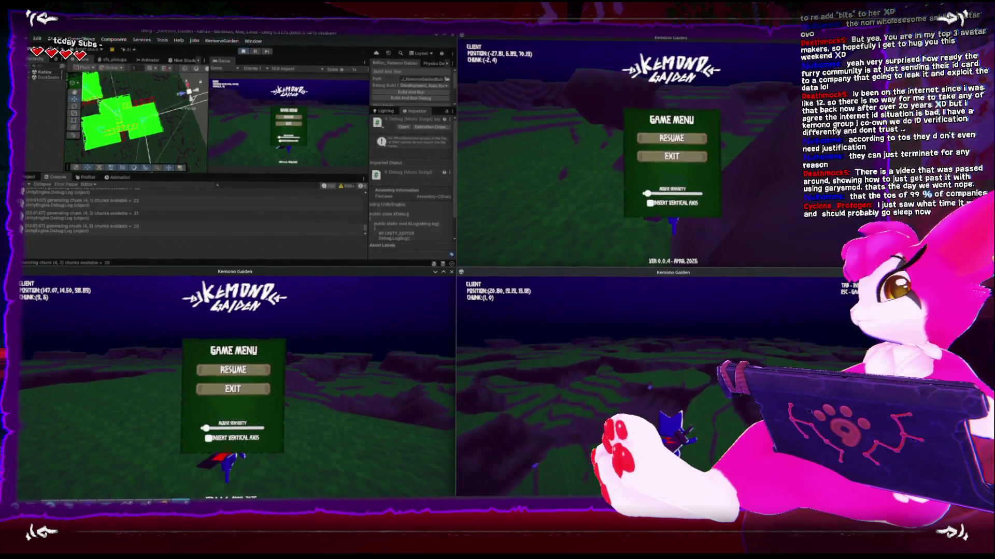
key("w")
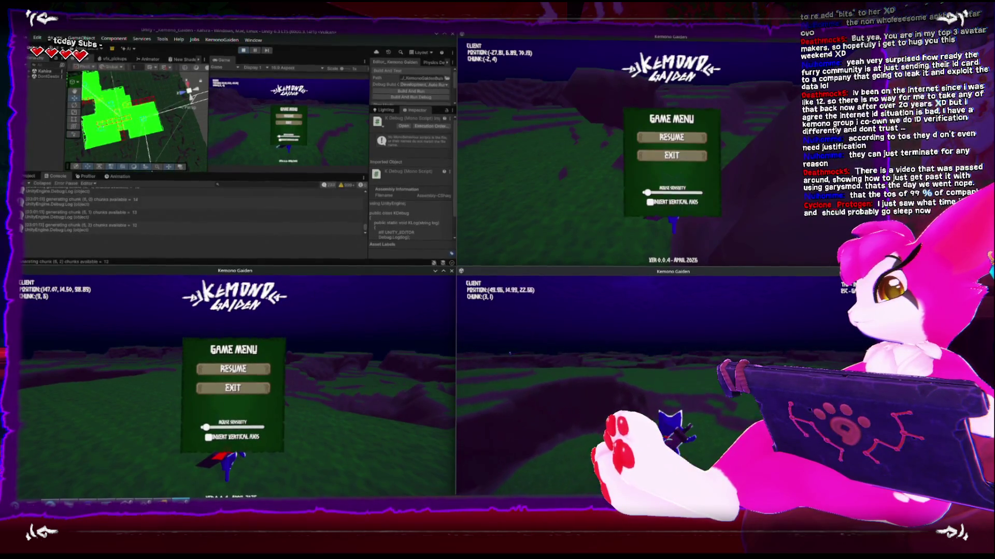
key("w")
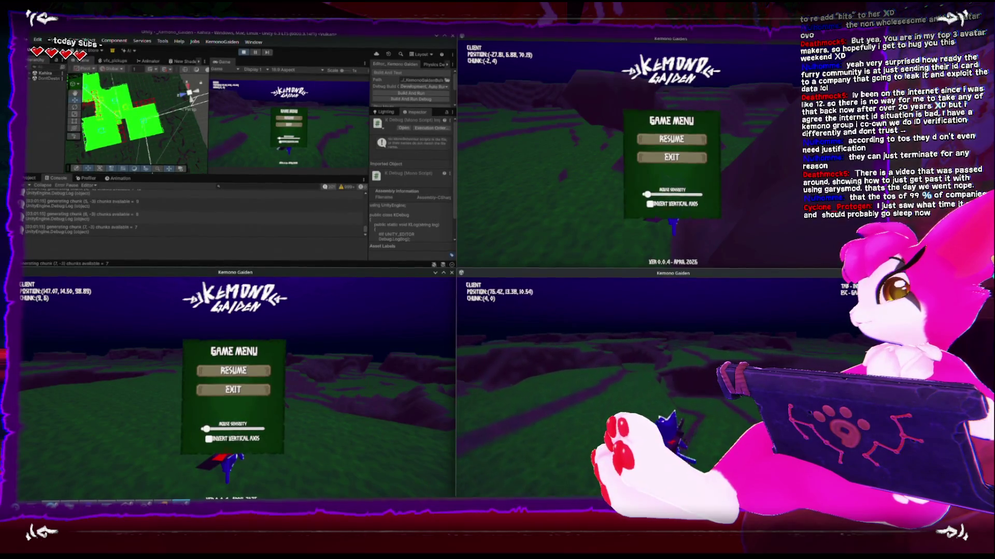
key("w")
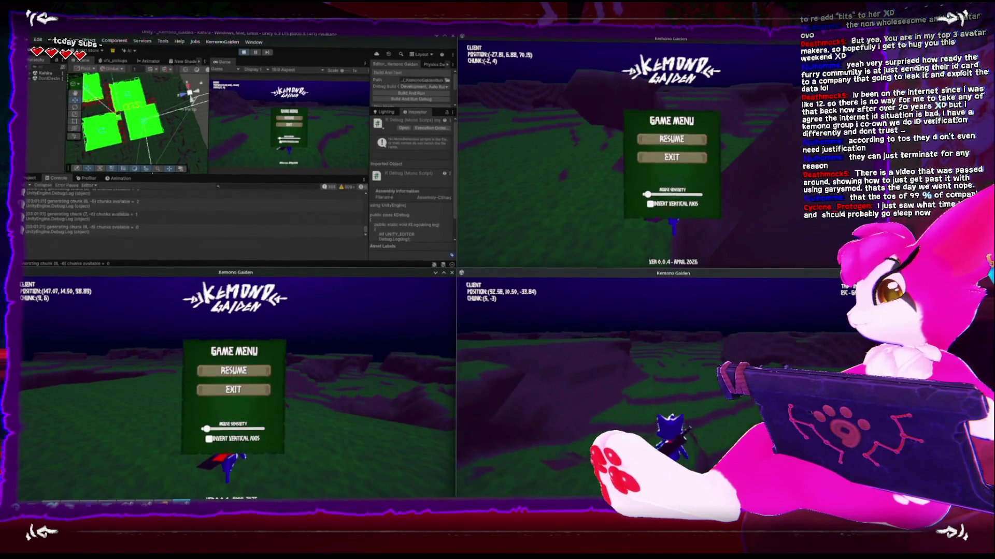
key("w")
key("w")
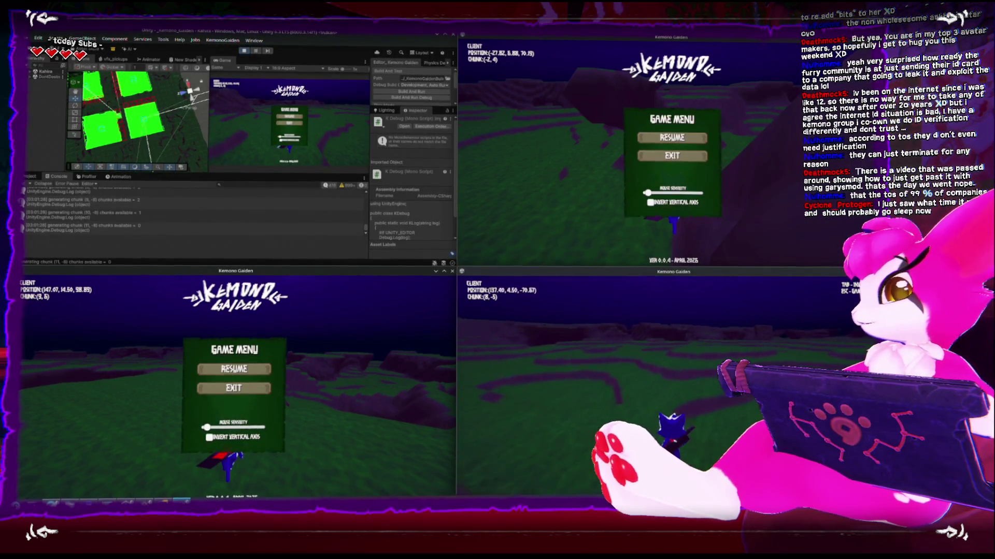
Walk the third client's player from chunk (9,-4) to (7,1), pause it, and maximize the Scene view
key("Escape")
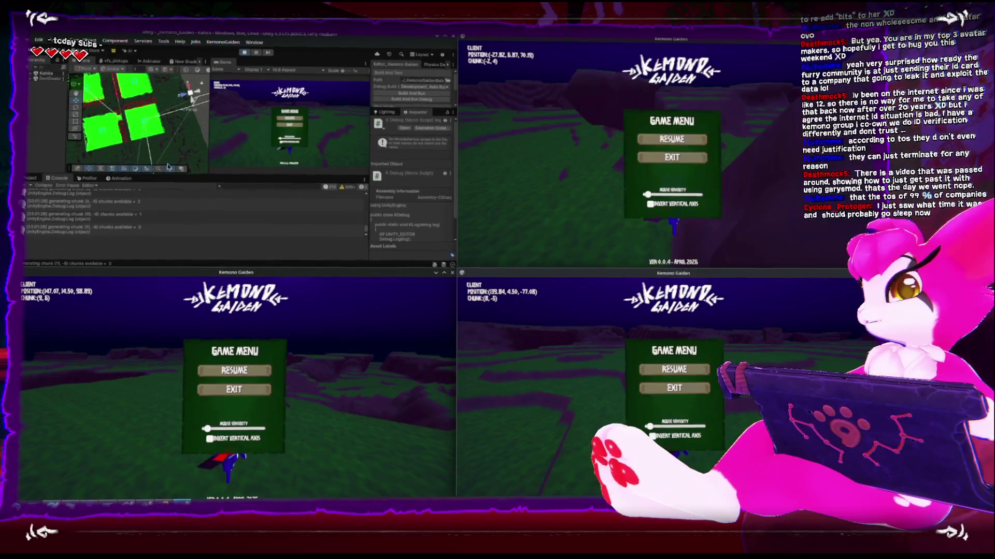
scroll(132, 125, "up", 2)
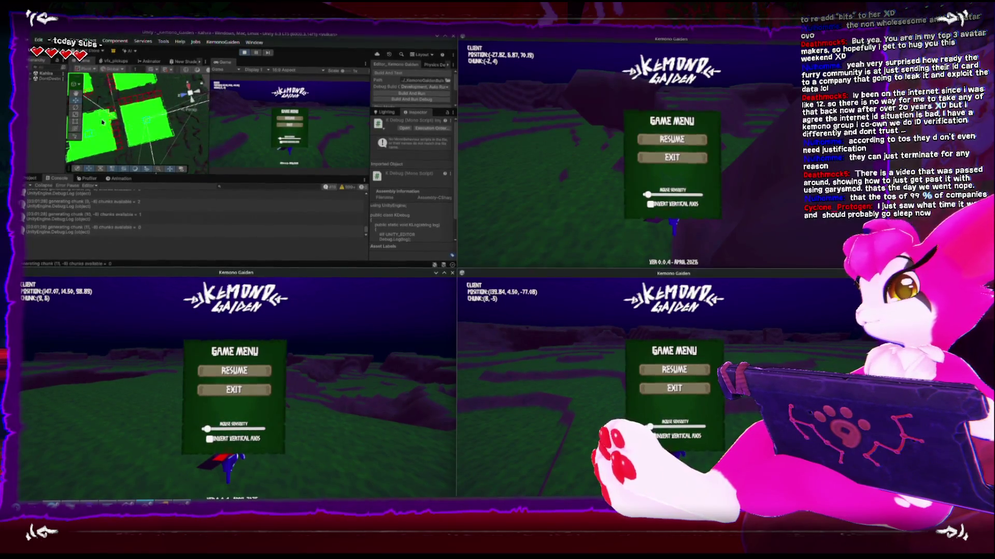
key("Escape")
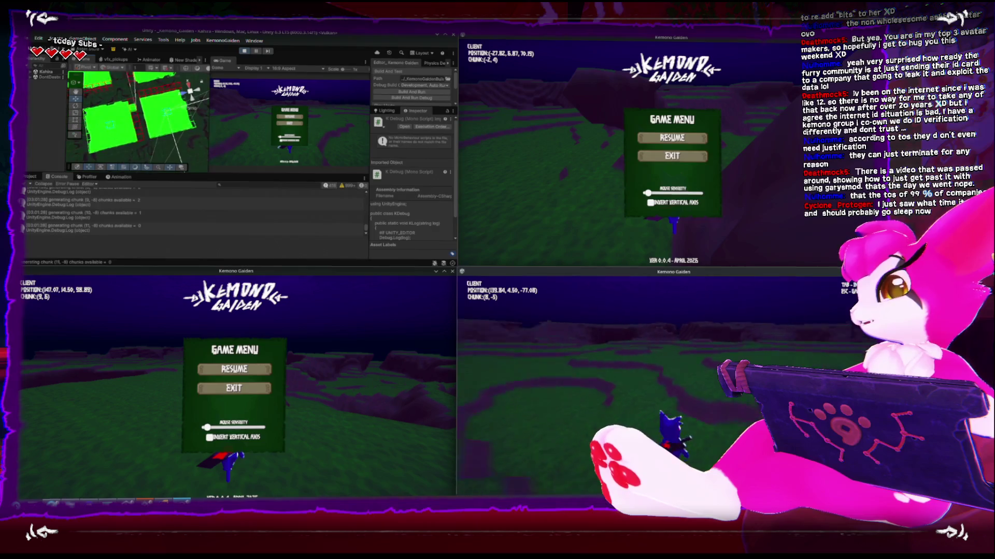
key("w")
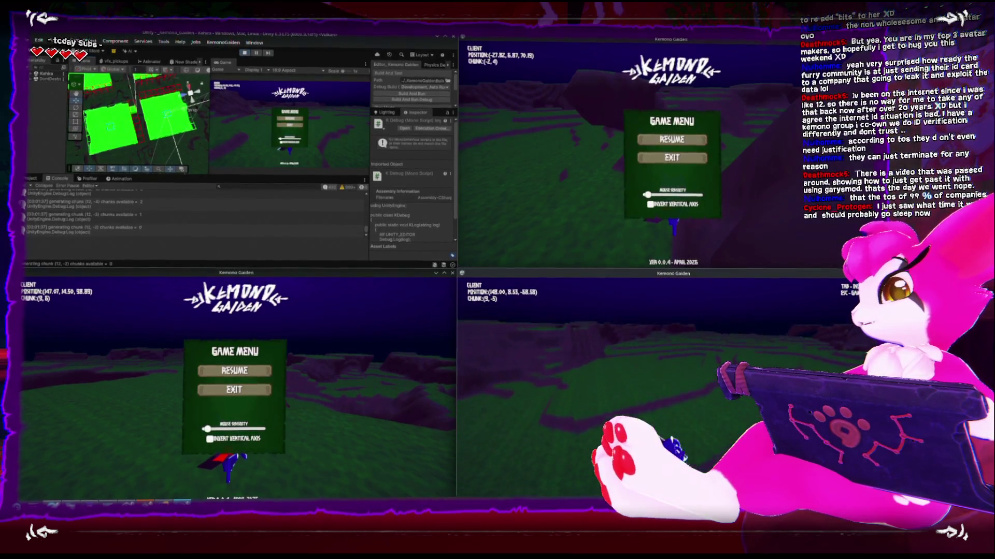
key("w")
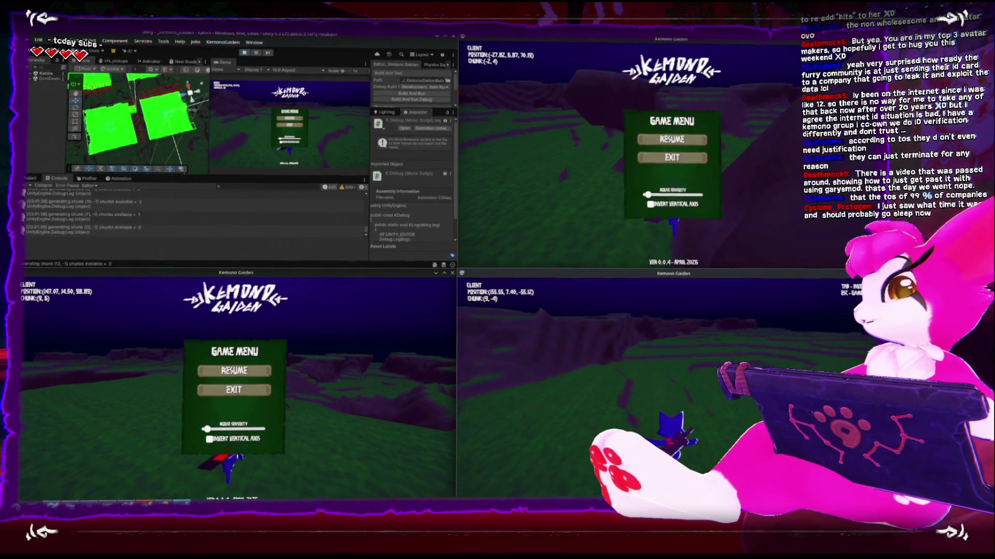
key("w")
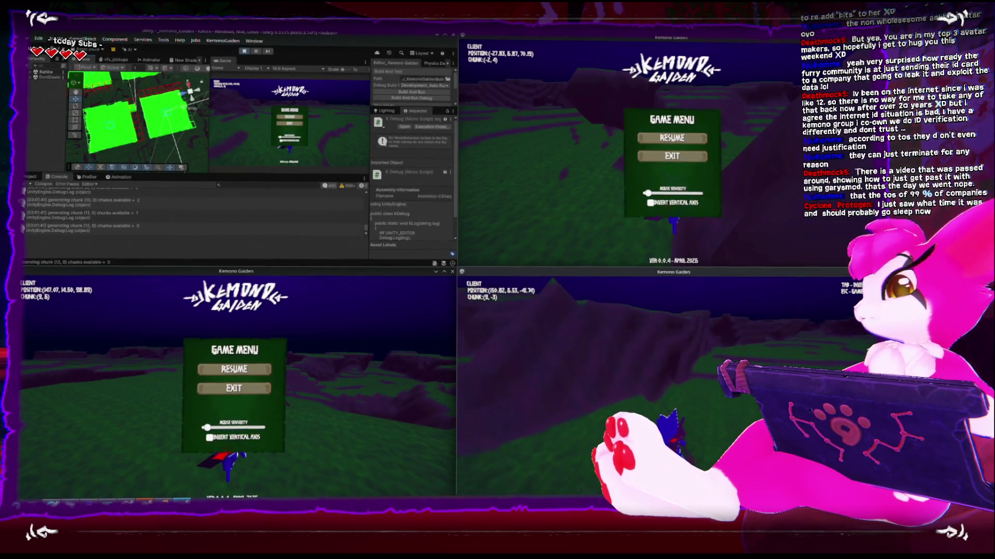
key("w")
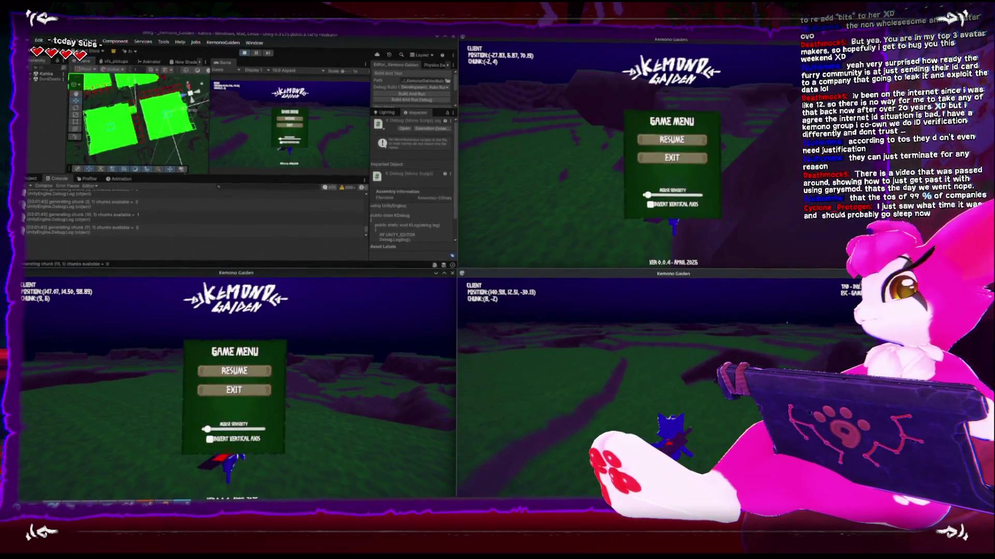
key("w")
key("w")
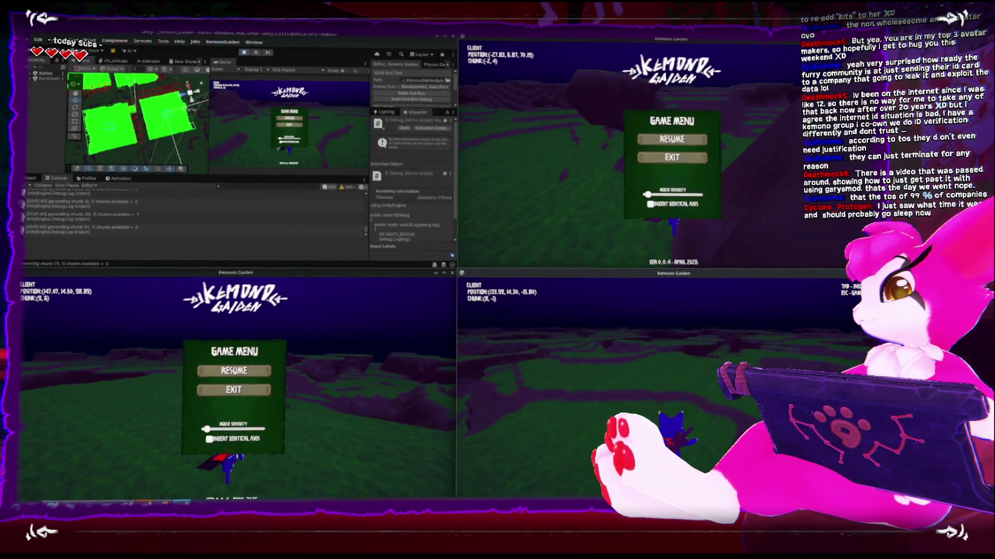
key("w")
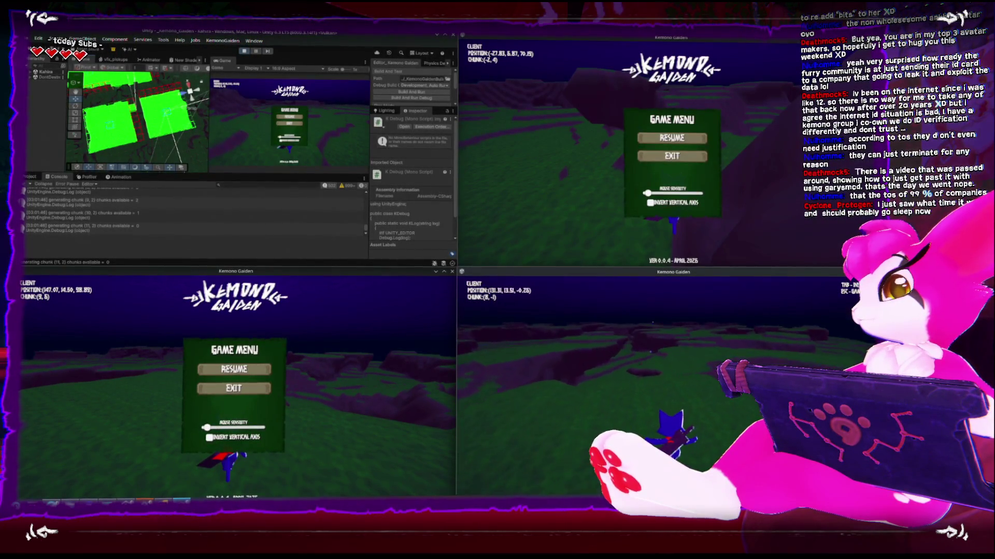
key("w")
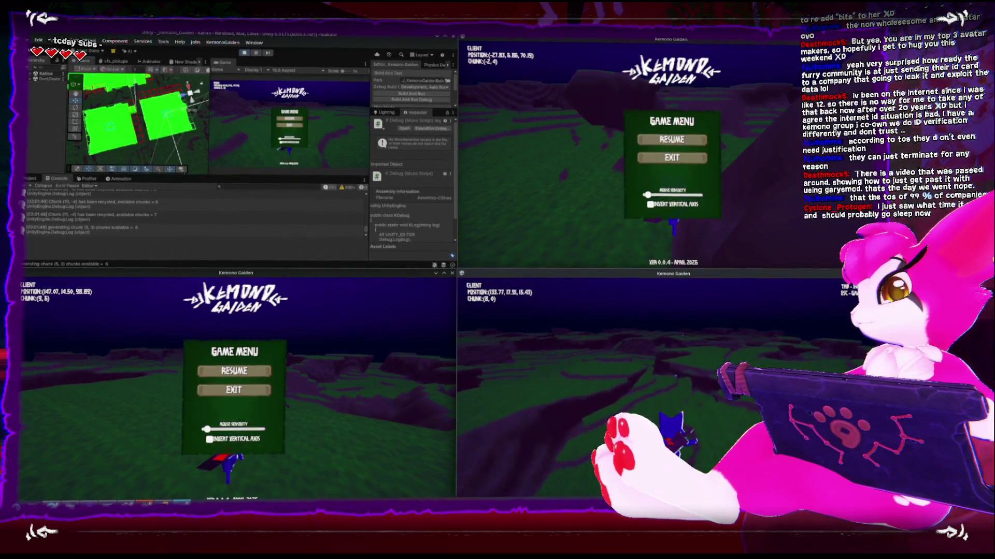
key("w")
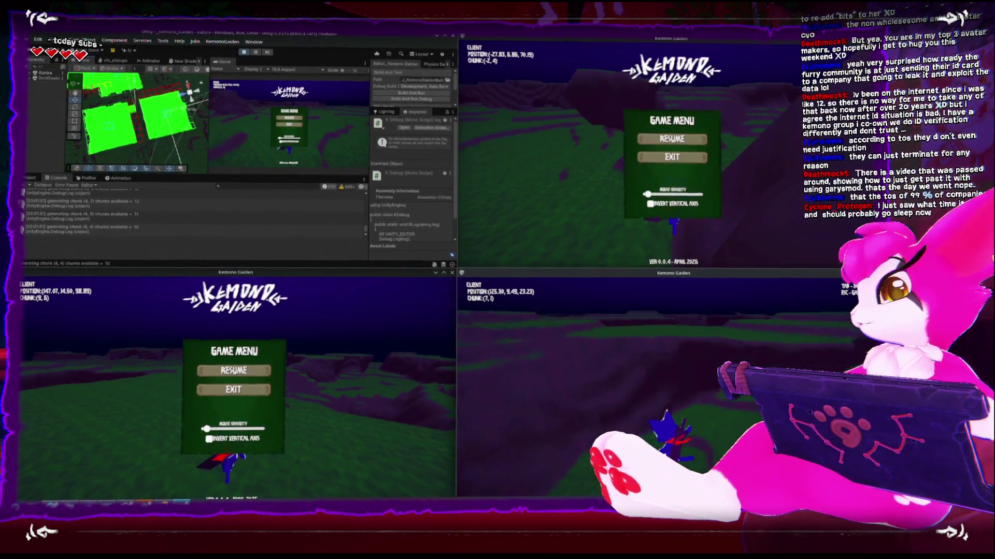
key("Escape")
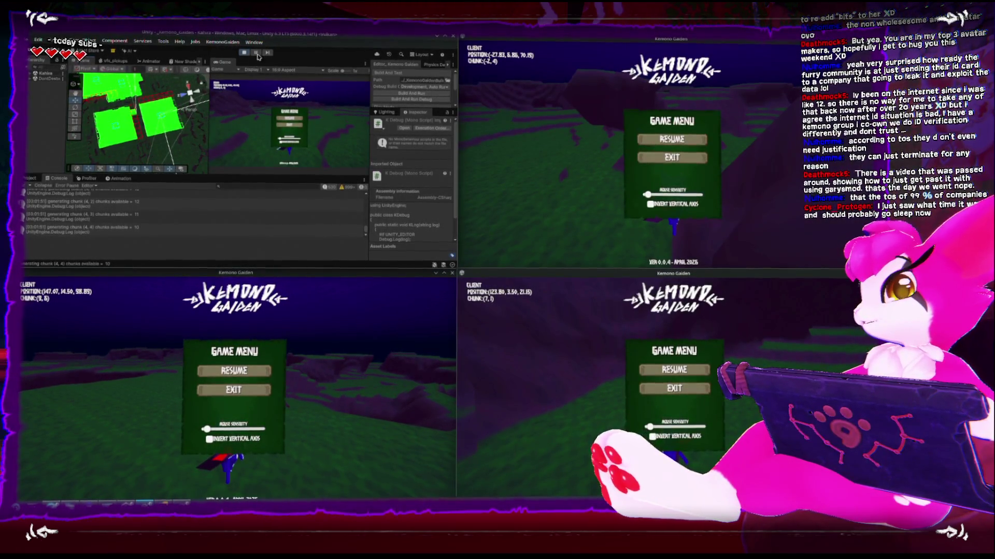
key("shift+space")
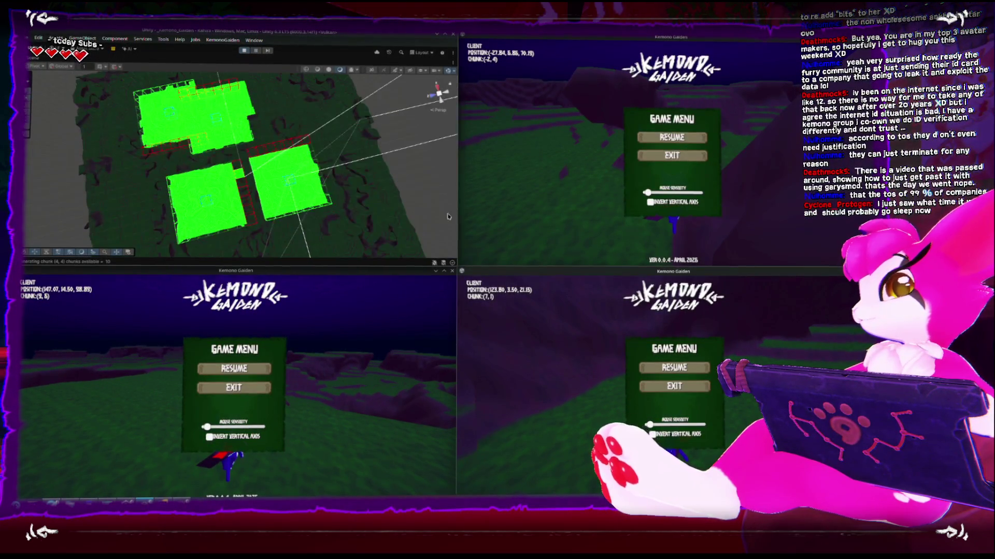
Resume the bottom-right client and walk its player through chunks (5,2), (5,3), (6,5) to (8,7)
left_click(674, 367)
key("w")
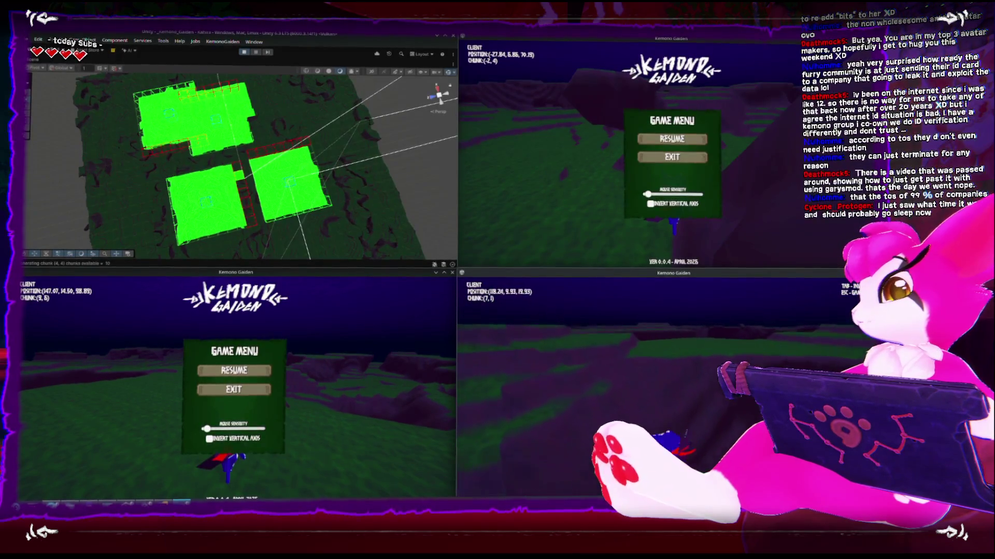
key("w")
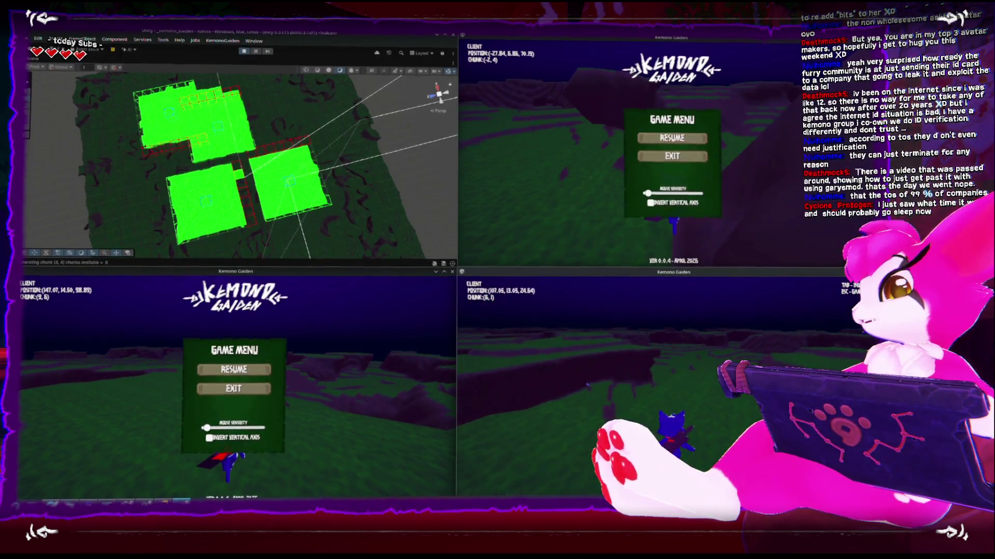
key("w")
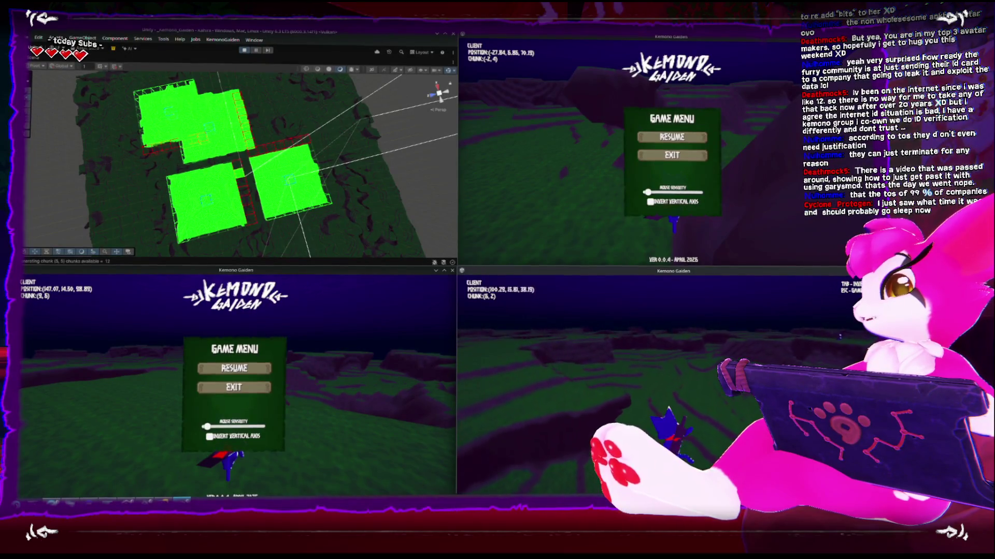
key("w")
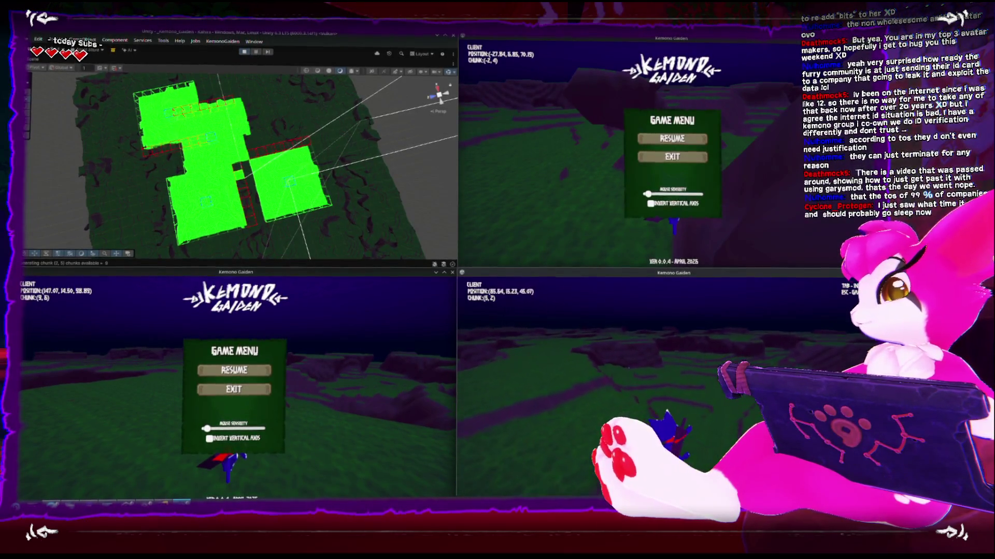
key("w")
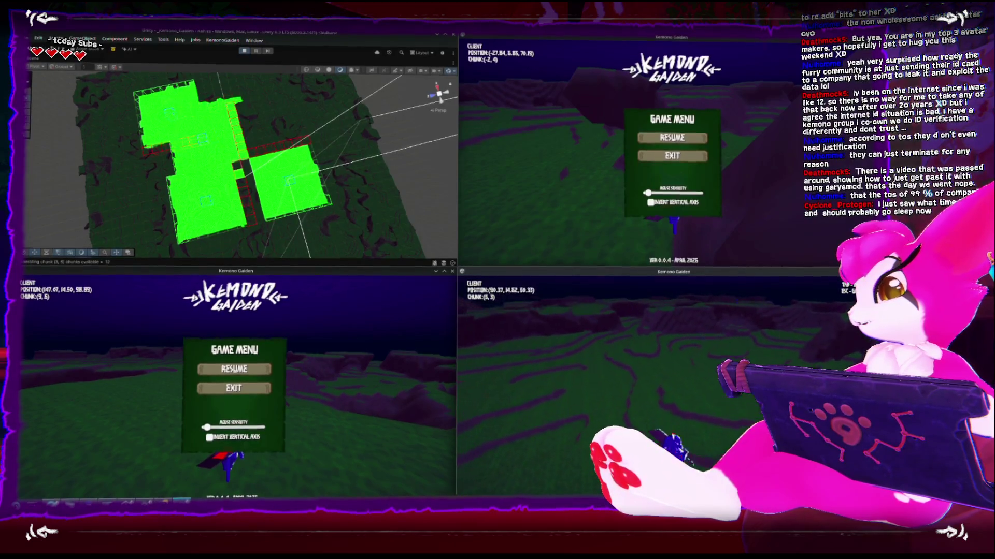
key("s")
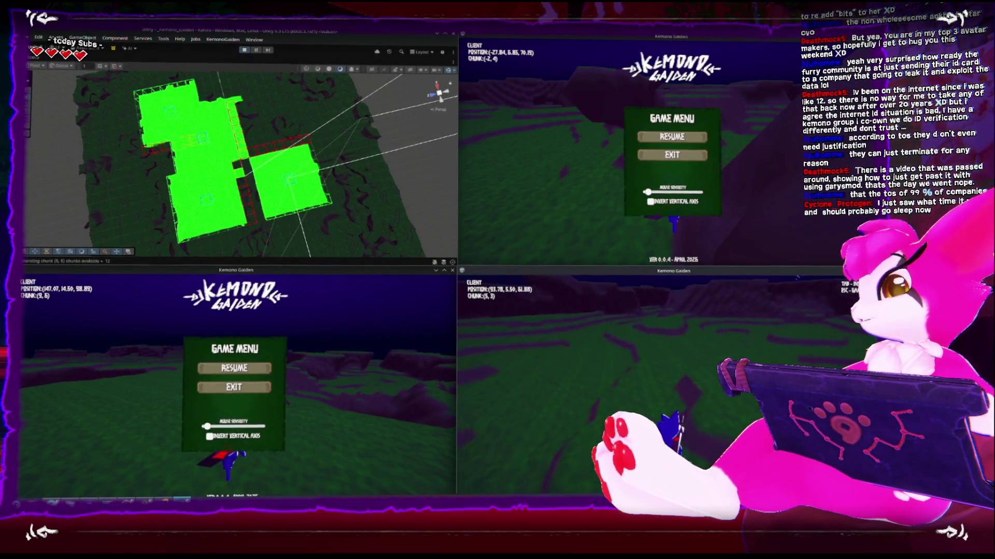
key("w")
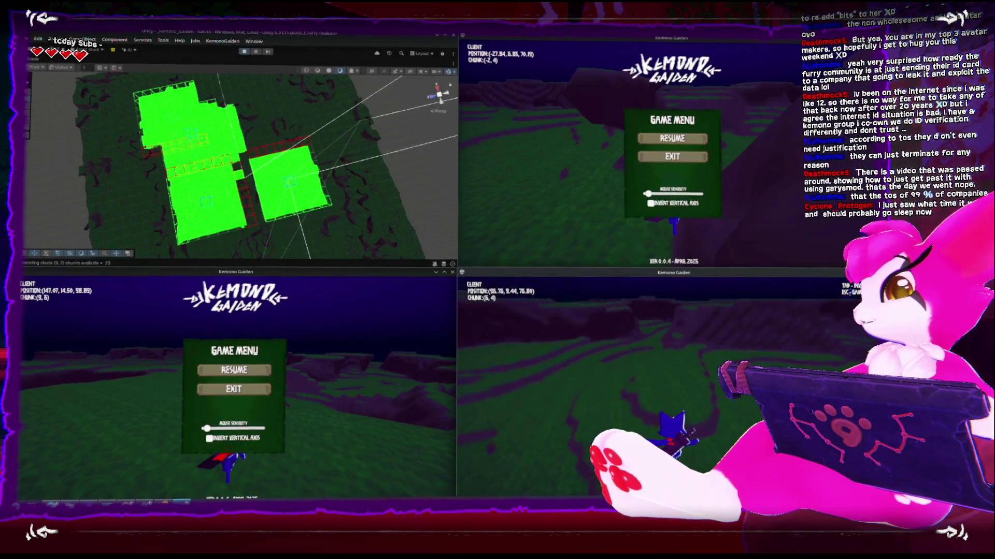
key("w")
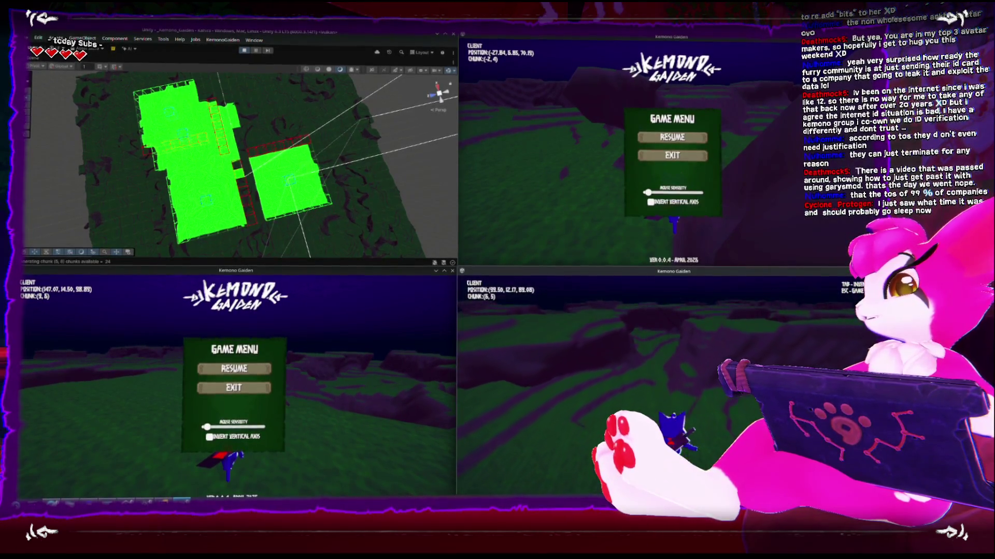
key("w")
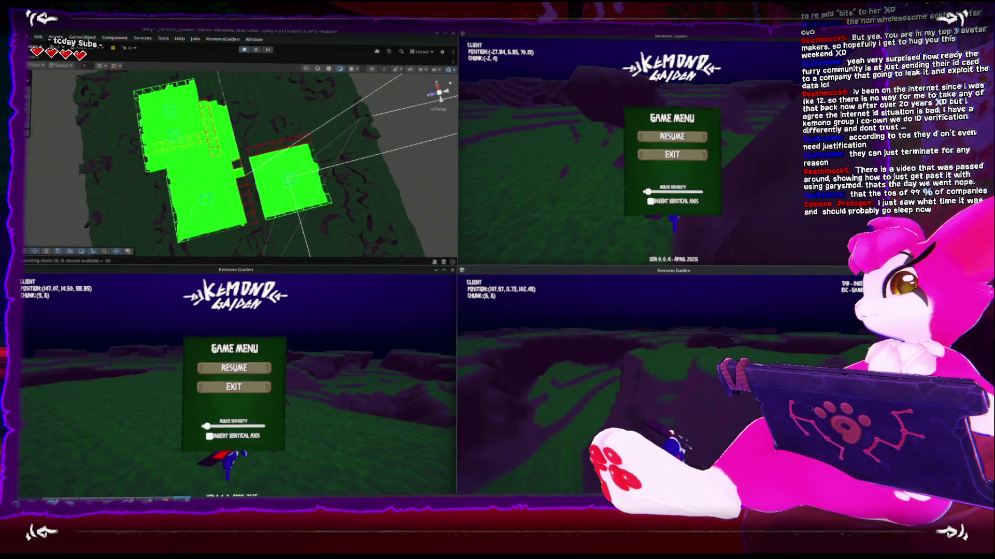
key("w")
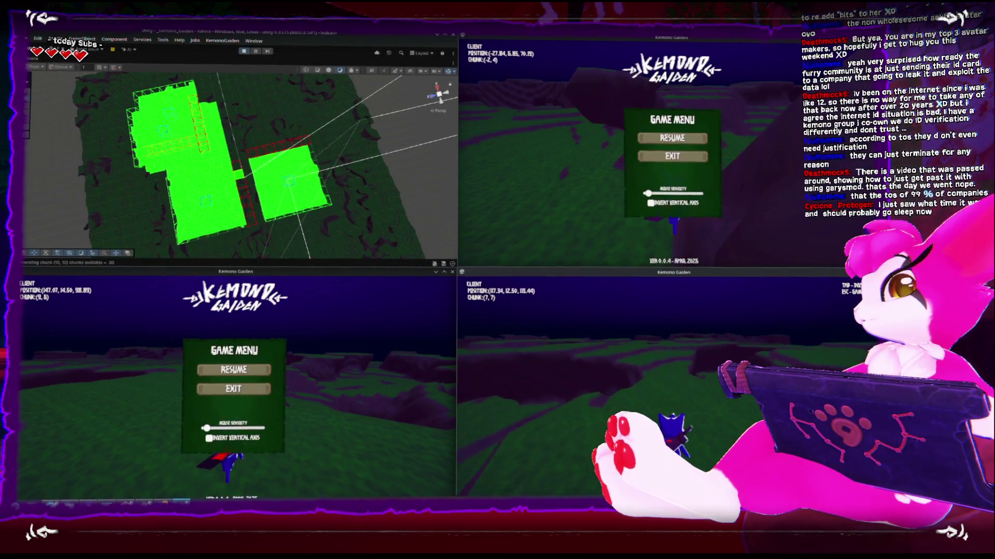
key("w")
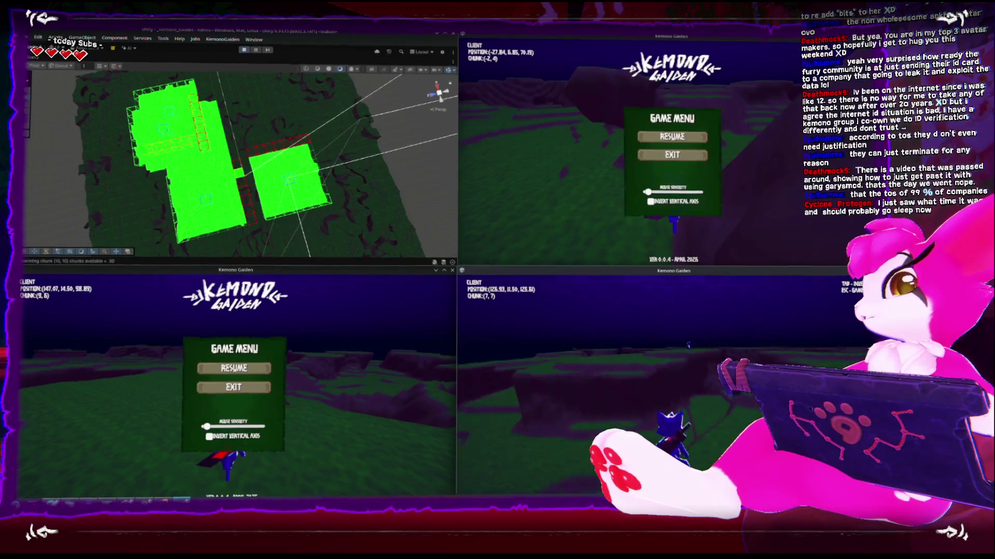
Continue walking through chunks (9,6) to (12,13), then pause the client and orbit the Scene view
key("w")
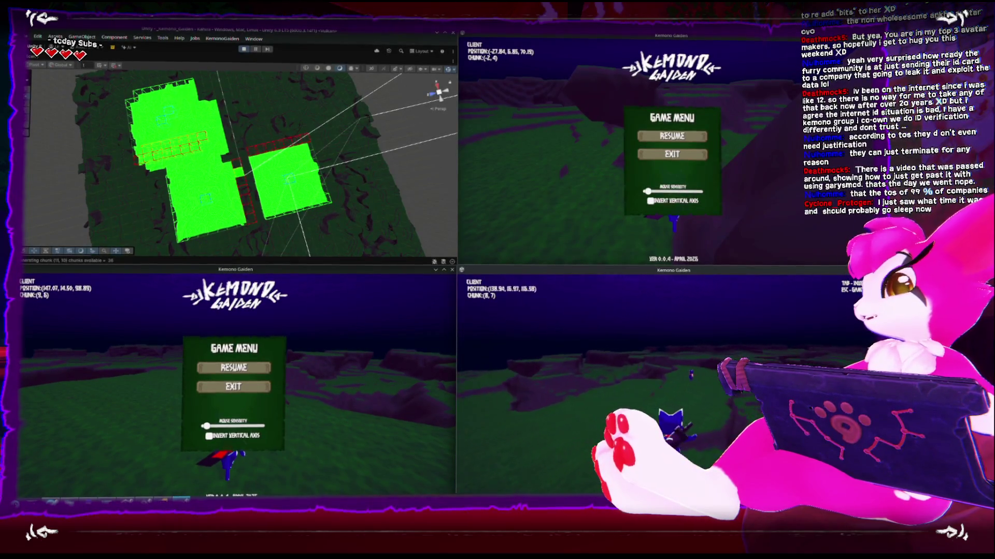
key("w")
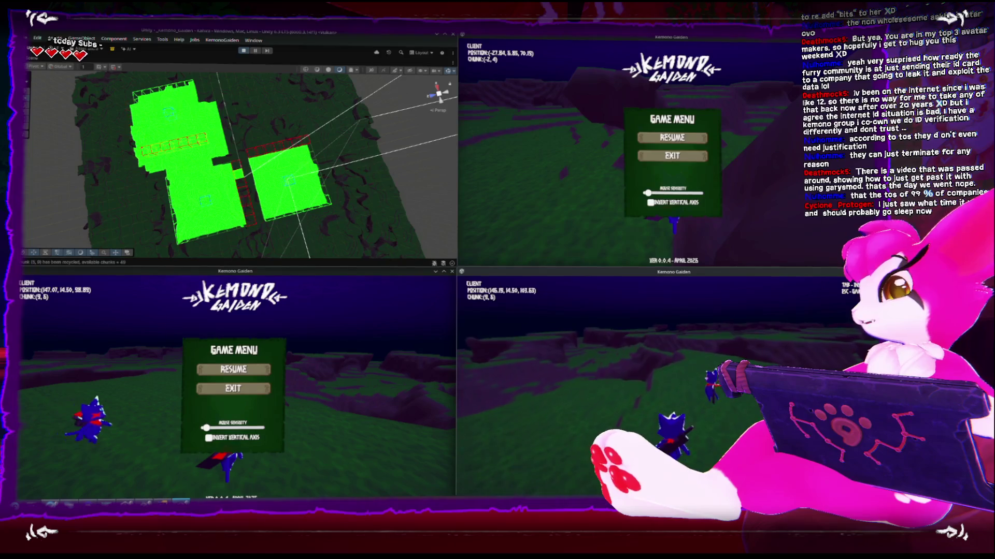
key("w")
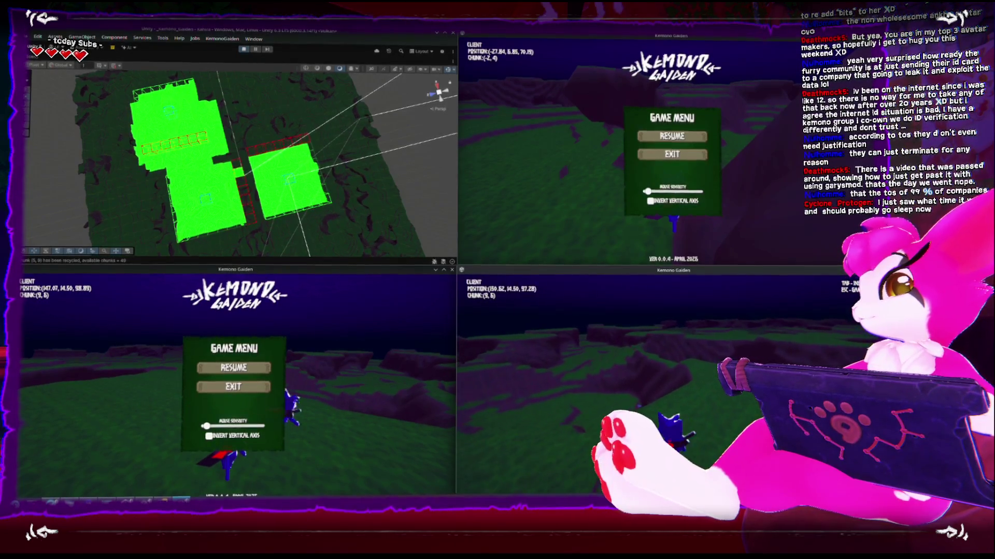
key("w")
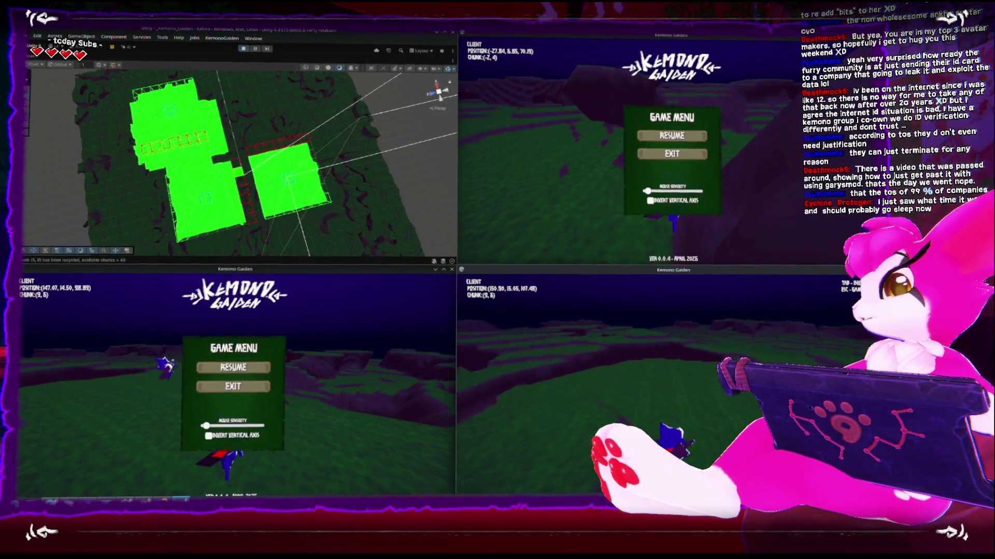
key("w")
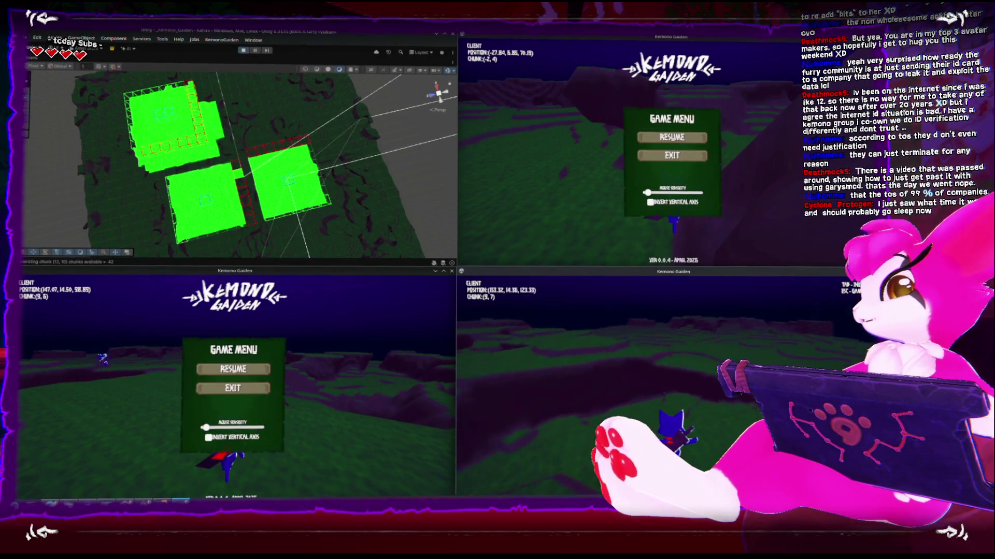
key("w")
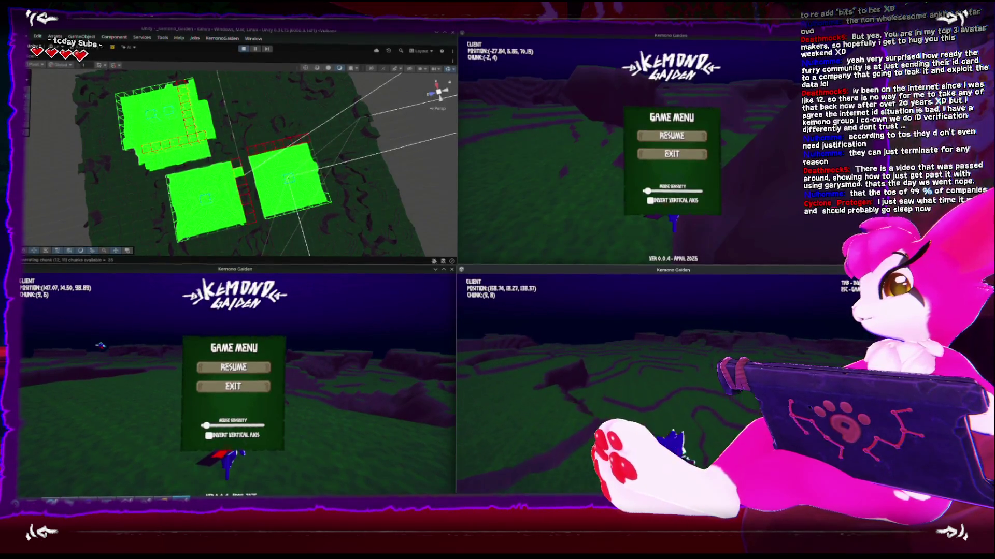
key("w")
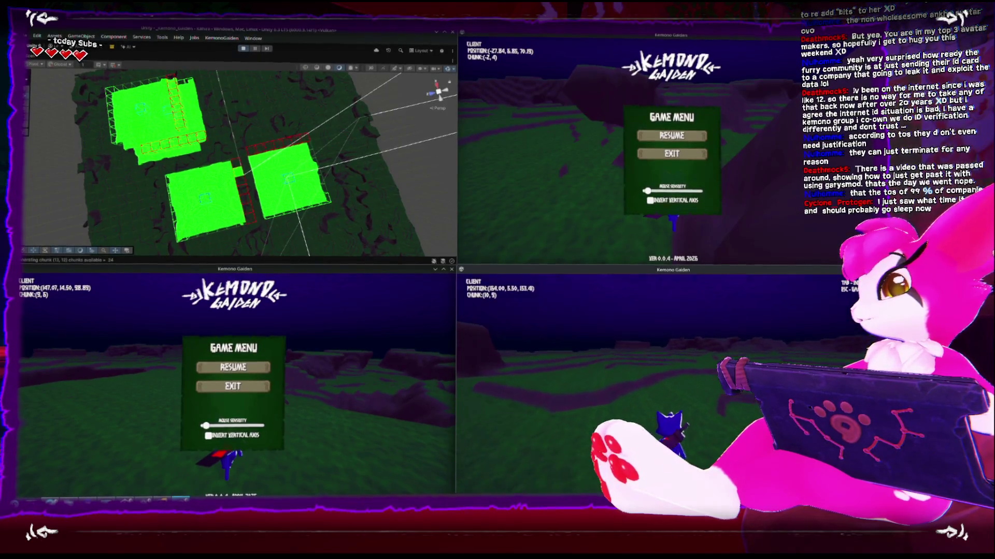
key("w")
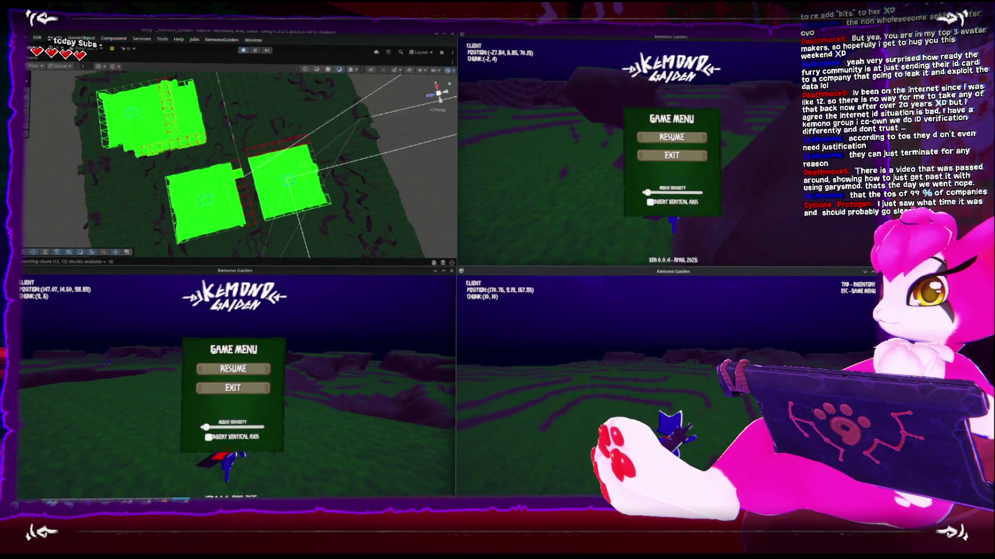
key("w")
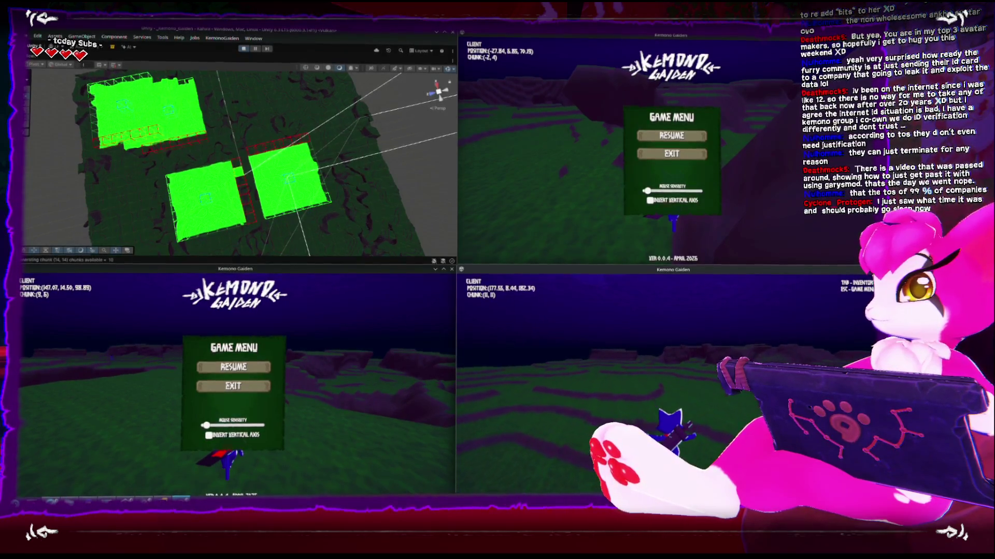
key("w")
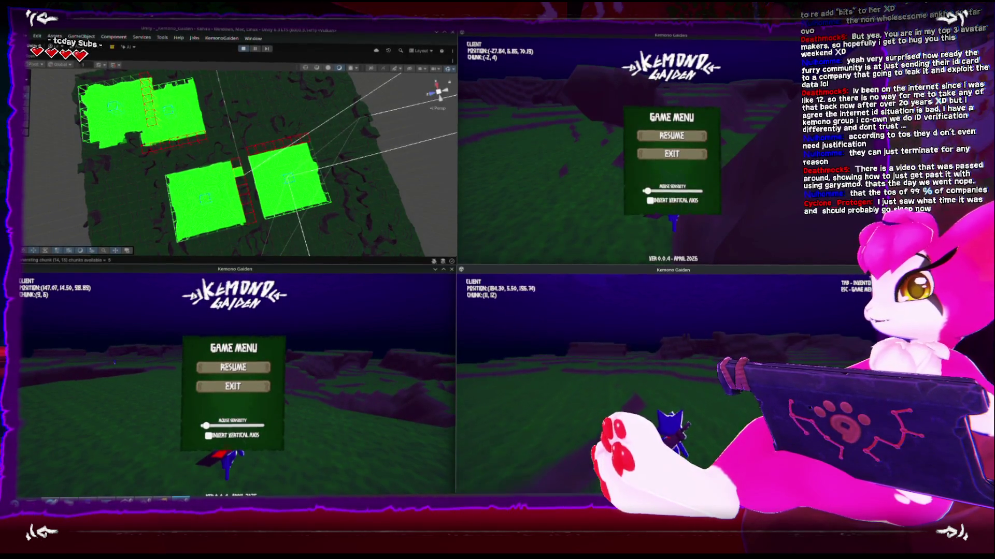
key("w")
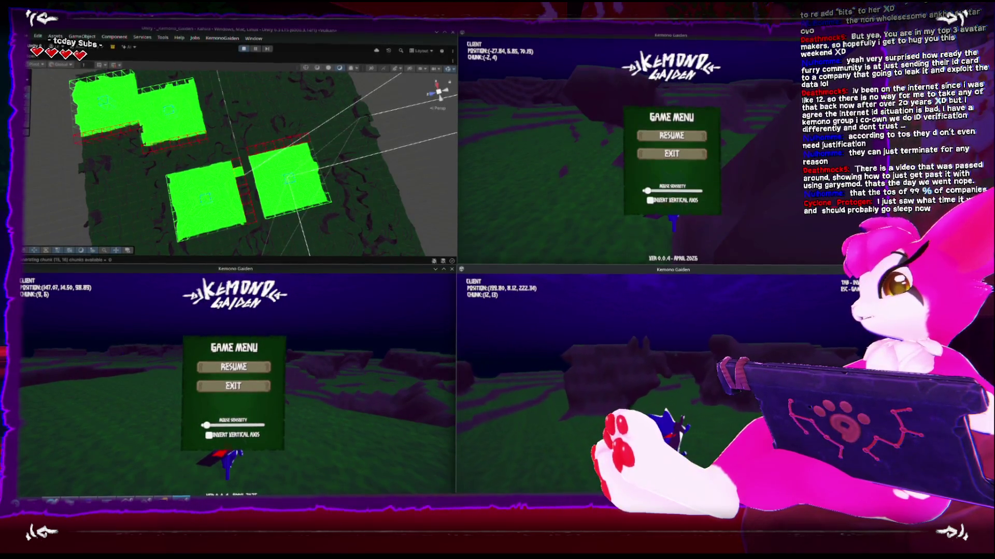
key("w")
key("w")
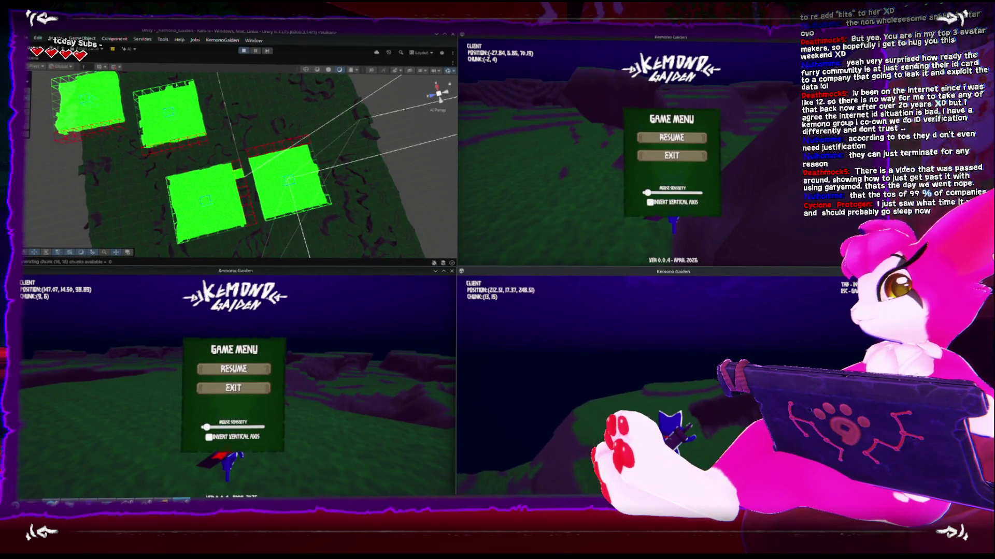
key("Escape")
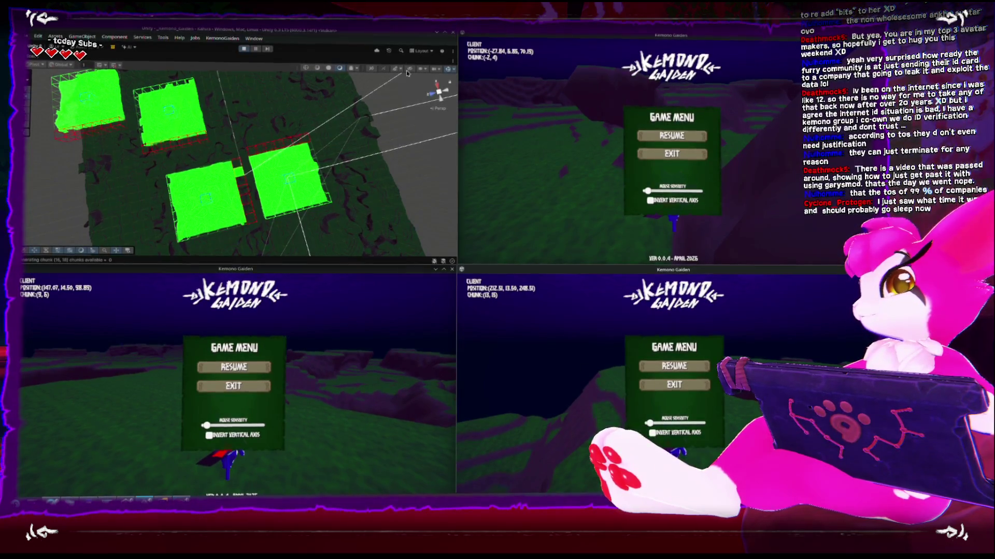
left_click_drag(440, 91, 444, 94)
View the chunks from the top and walk the bottom-right player into chunk (13,17) before pausing
left_click(440, 88)
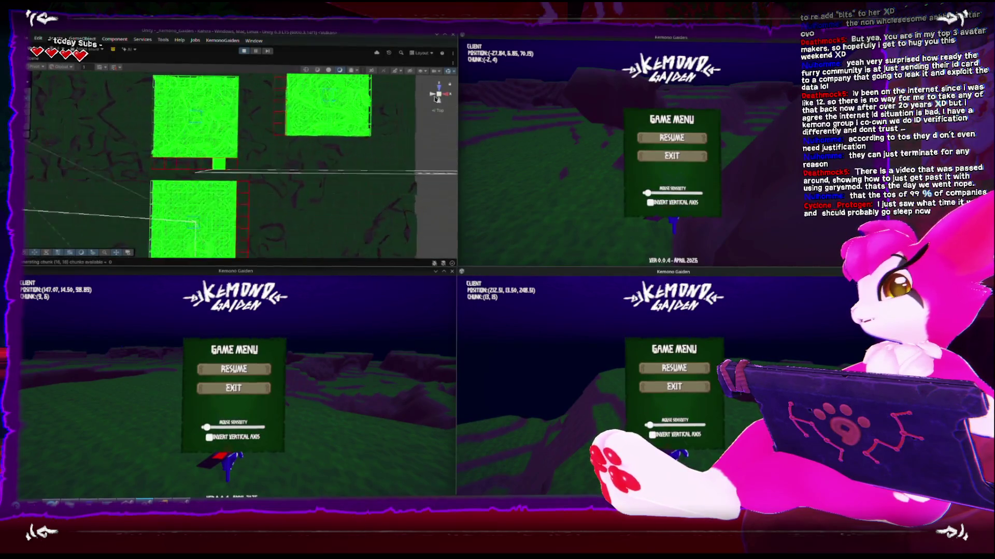
left_click(674, 367)
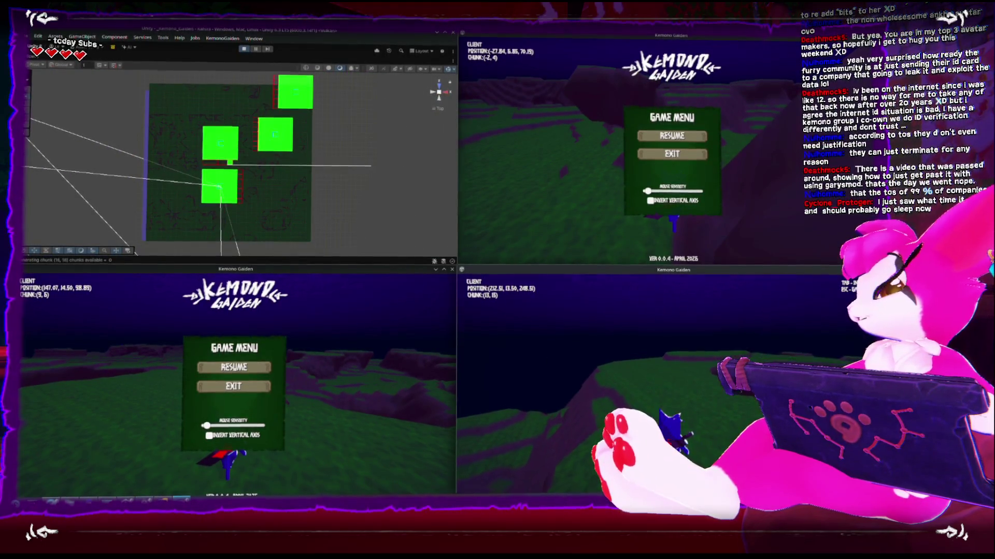
key("w")
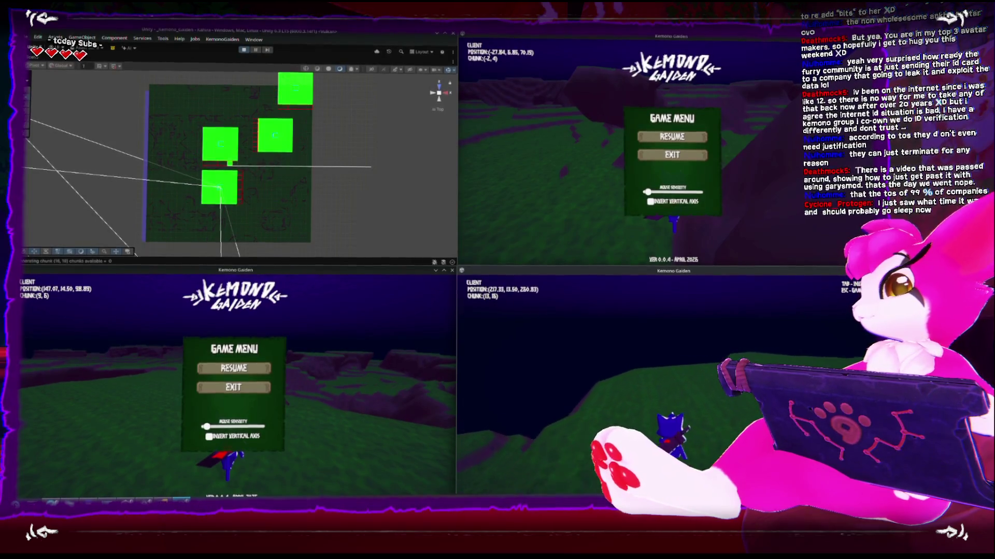
key("w")
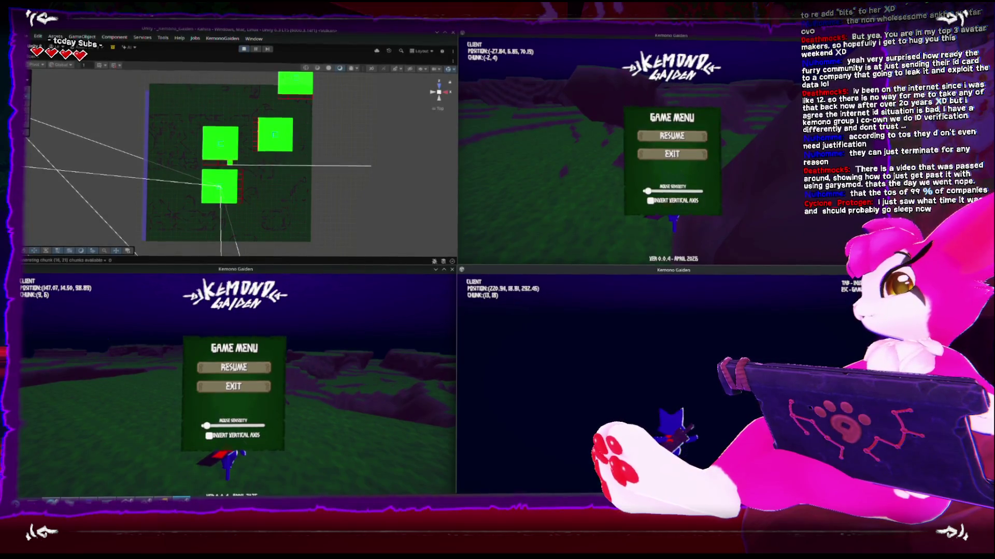
key("Escape")
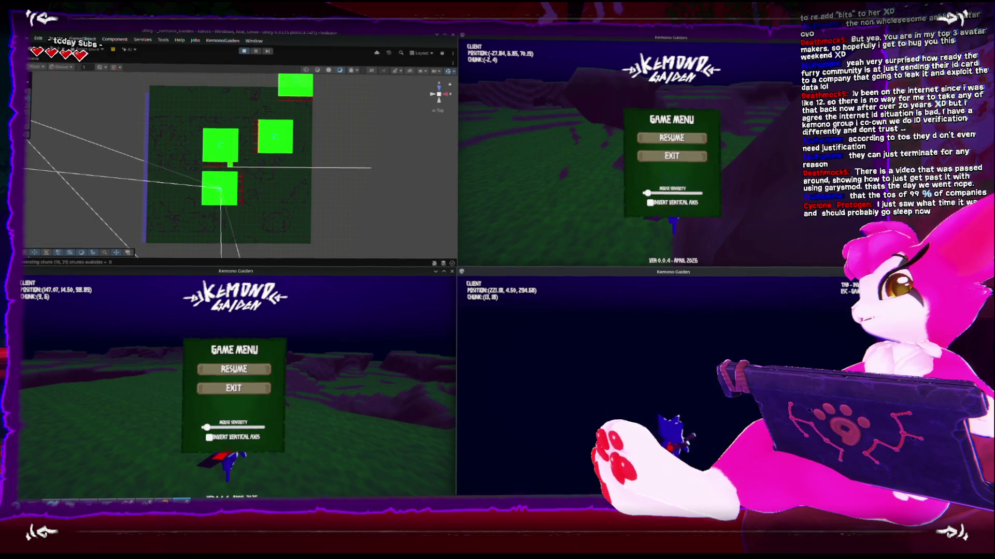
Zoom out the Scene view and resume the bottom-right client until it reaches chunk (18,28), then pause
scroll(322, 138, "down", 3)
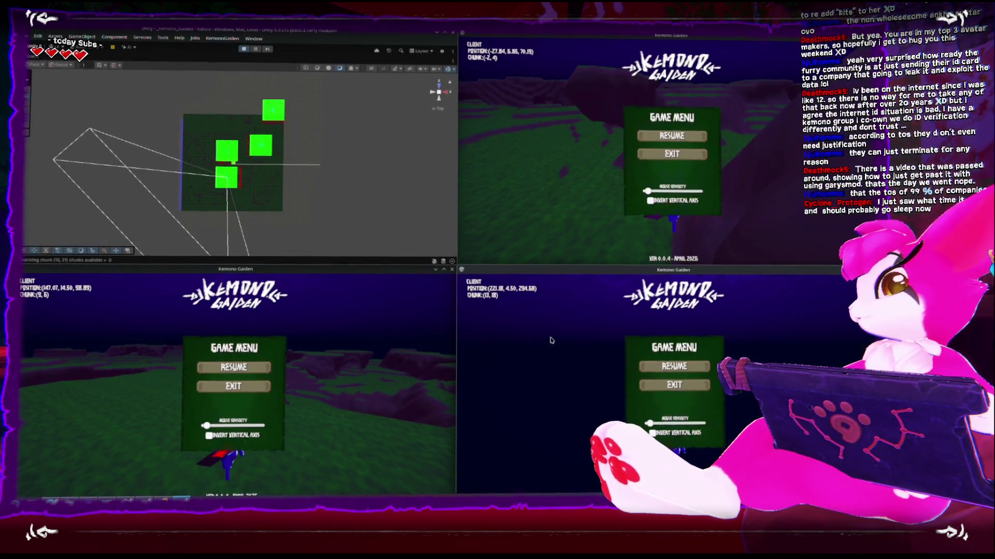
left_click(673, 366)
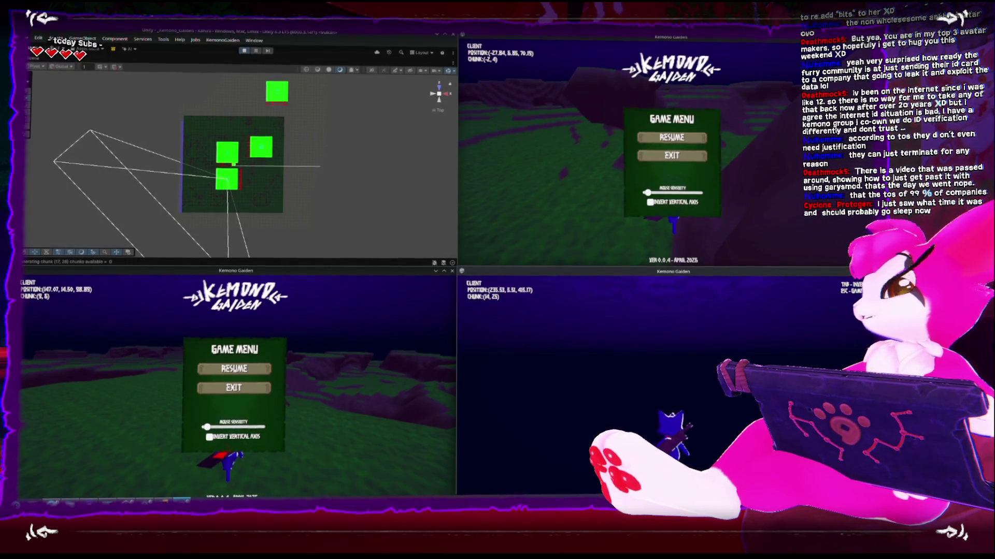
key("Escape")
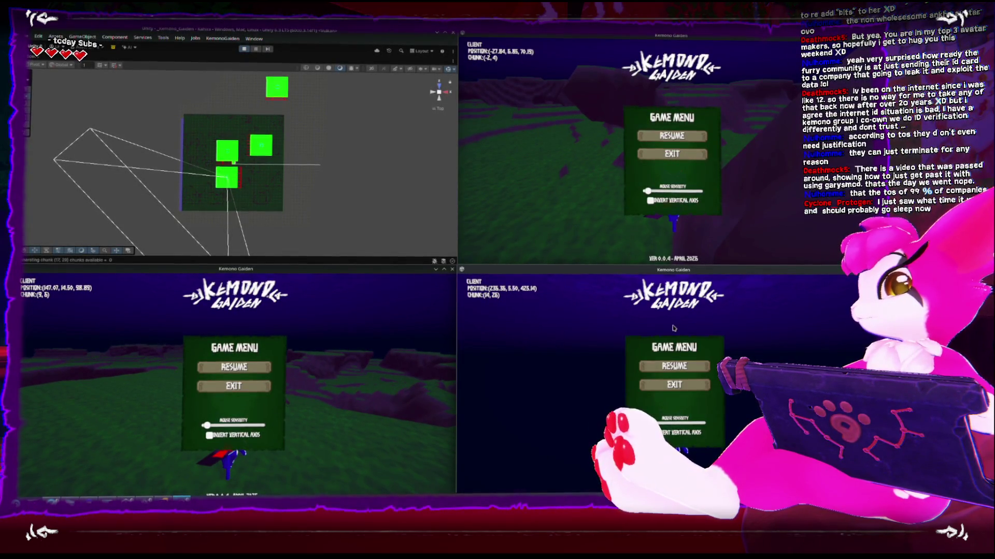
key("Escape")
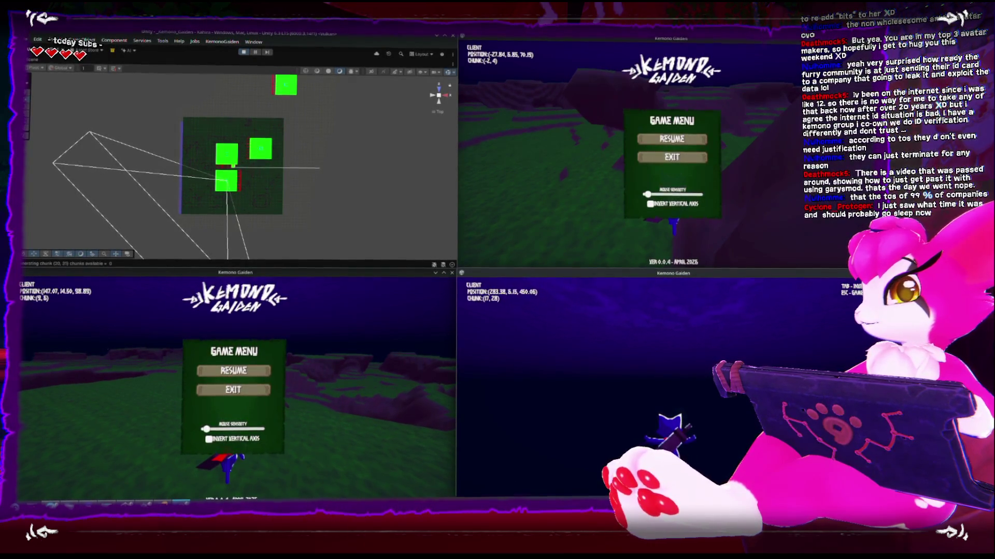
key("Escape")
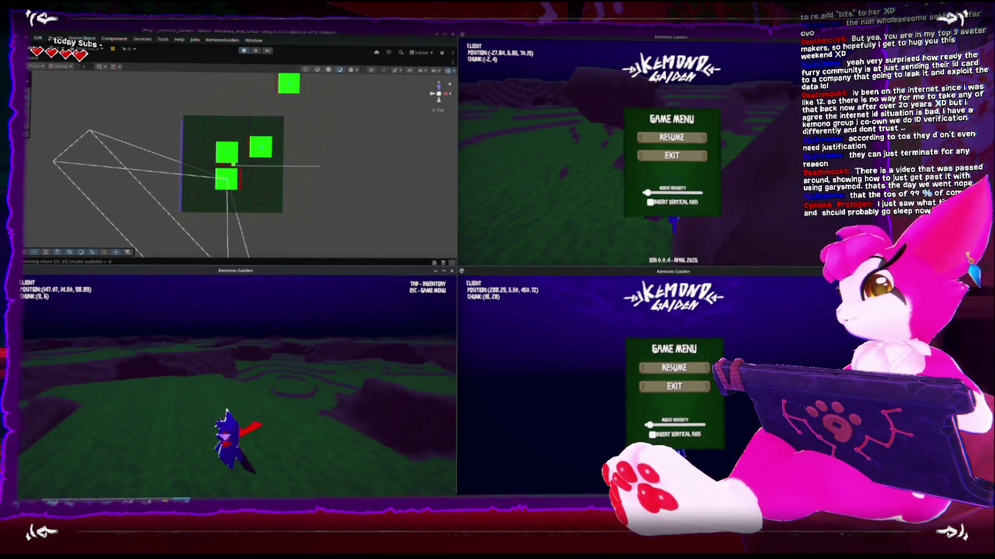
Adjust the Scene view zoom, then resume play in the top-right client at chunk (-2,4)
scroll(254, 170, "down", 2)
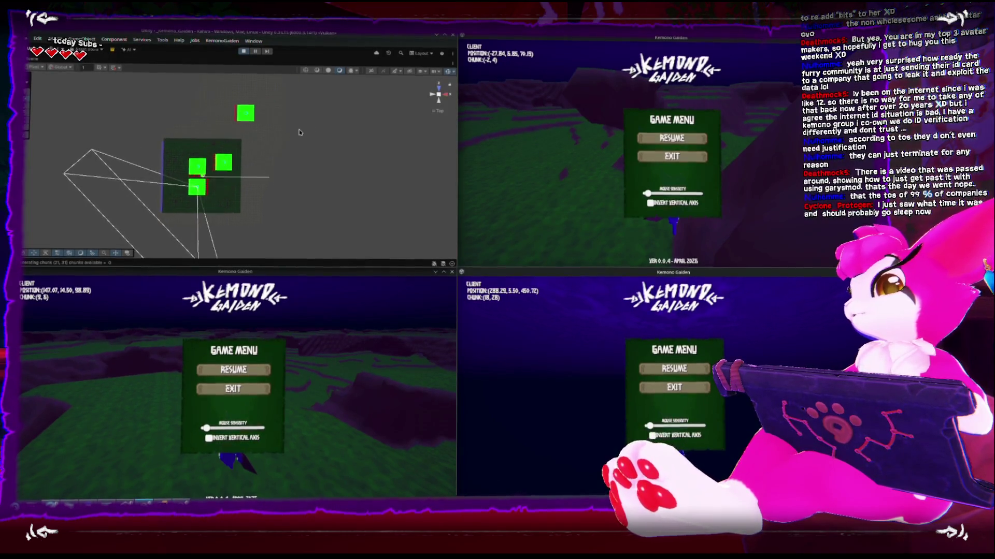
scroll(307, 138, "up", 2)
scroll(306, 137, "down", 1)
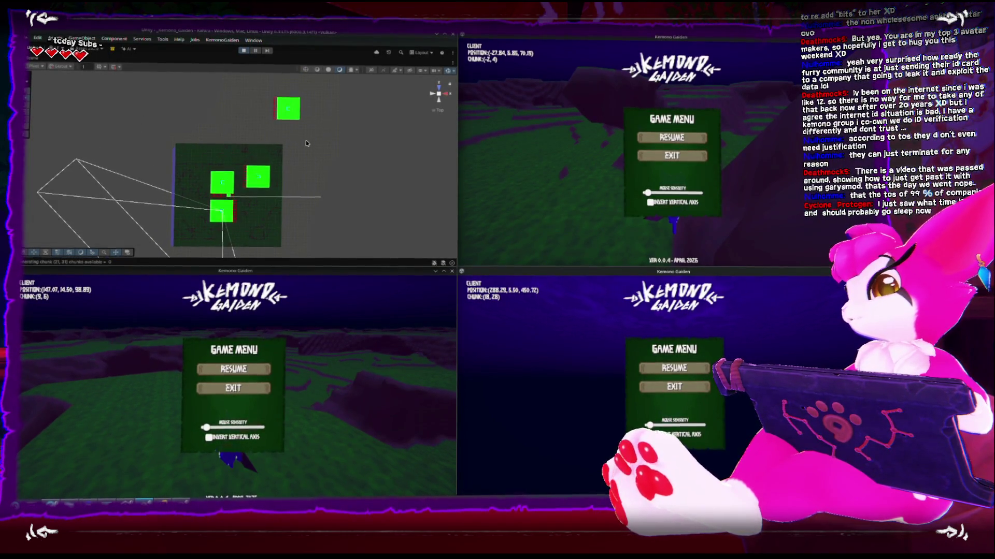
left_click(674, 368)
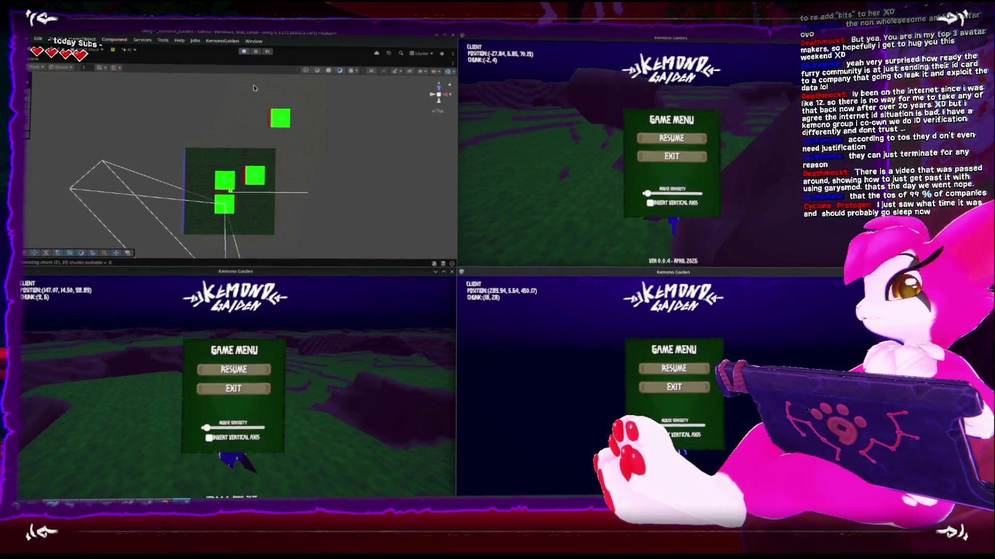
key("Escape")
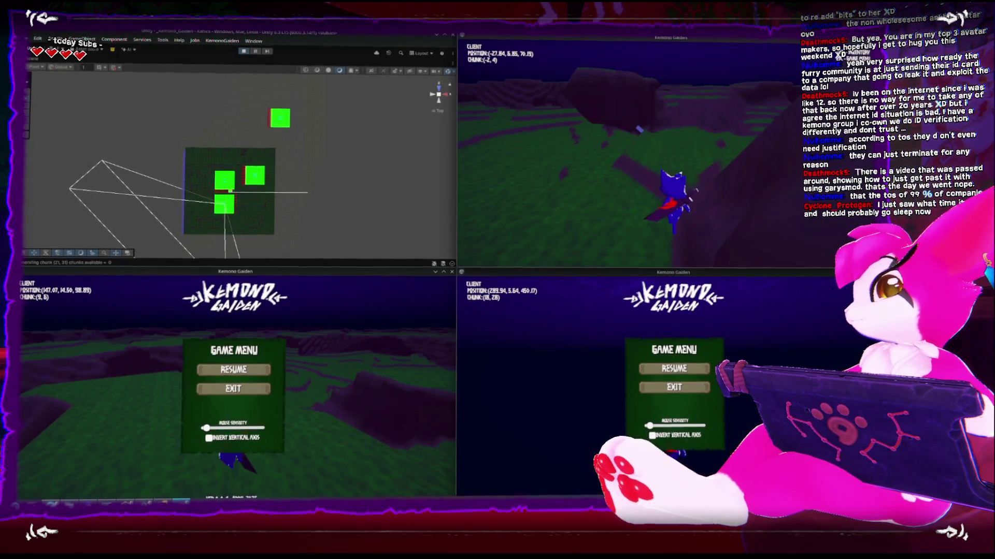
Walk the top-right client's character uphill into chunks (-8, 7) and (-9, 7)
key("w")
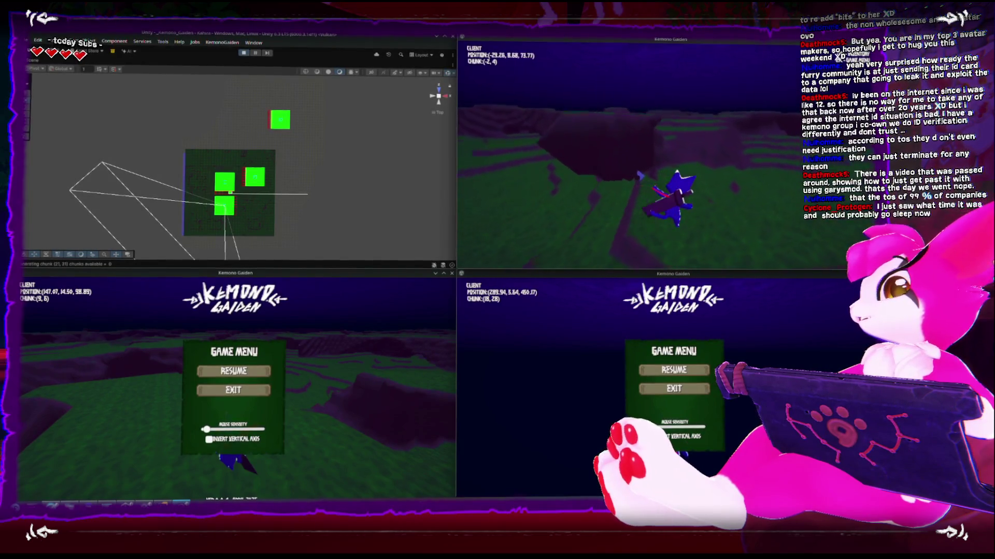
key("w")
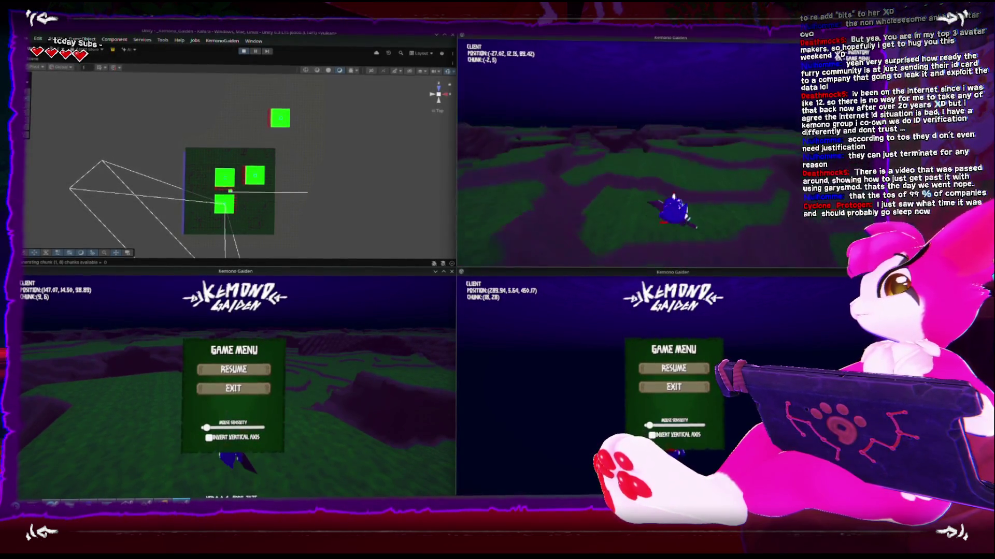
key("w")
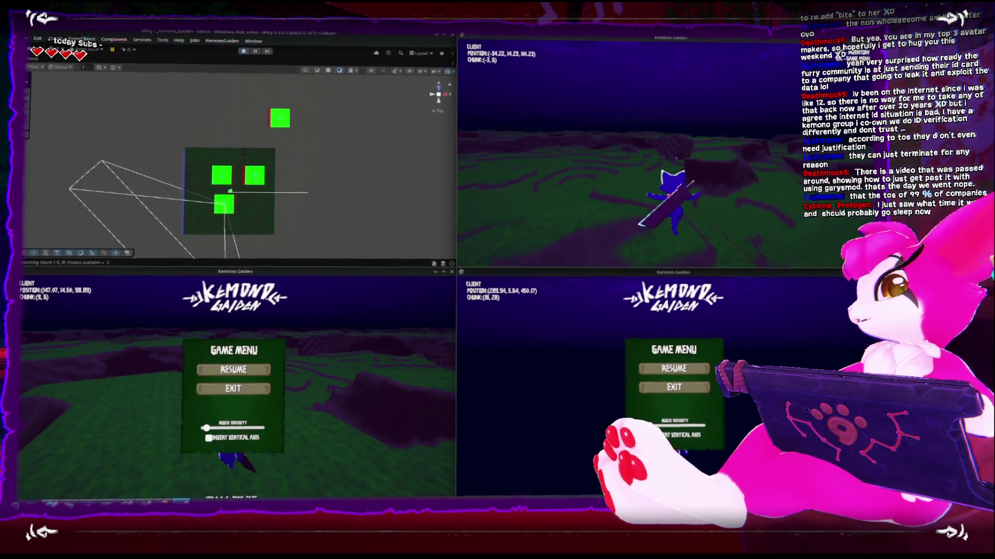
key("w")
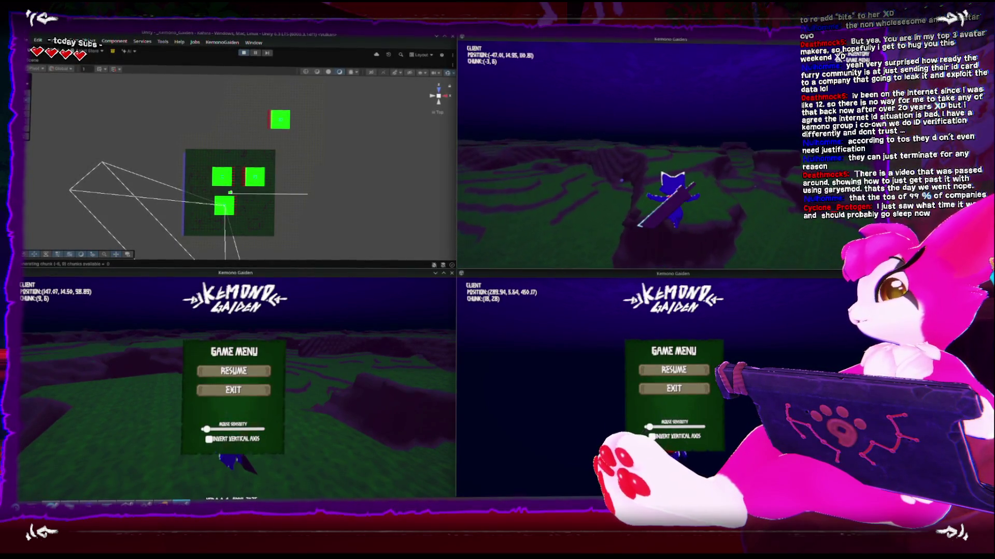
key("w")
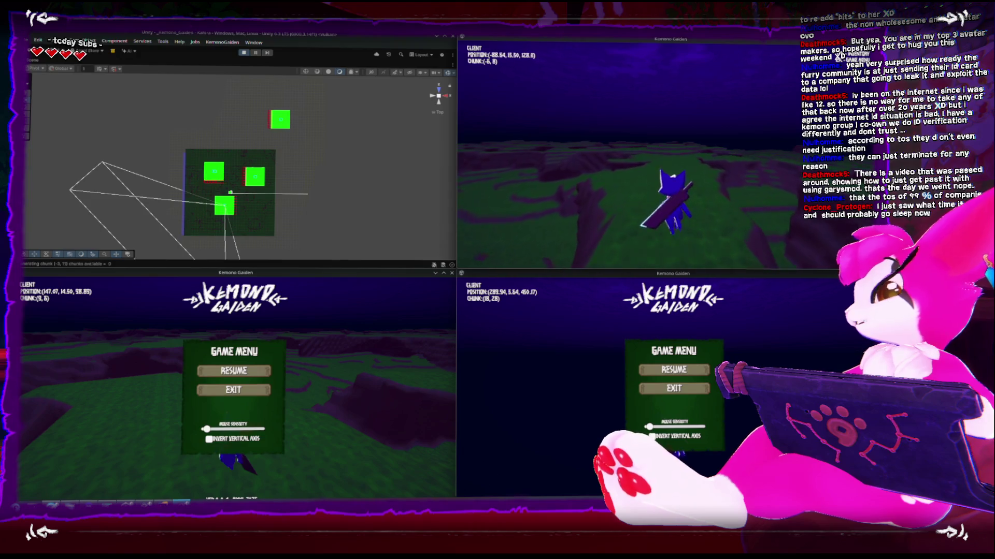
key("w")
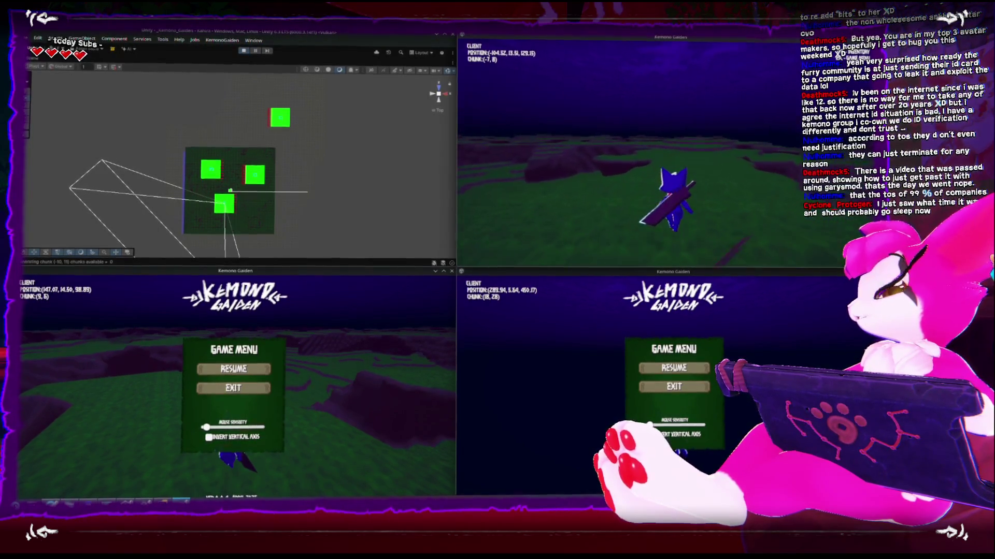
key("w")
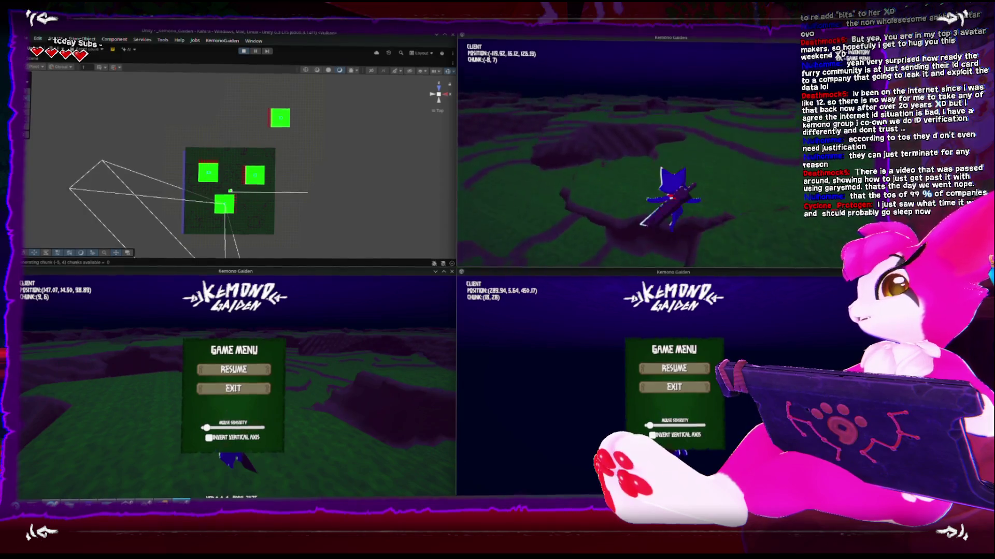
key("w")
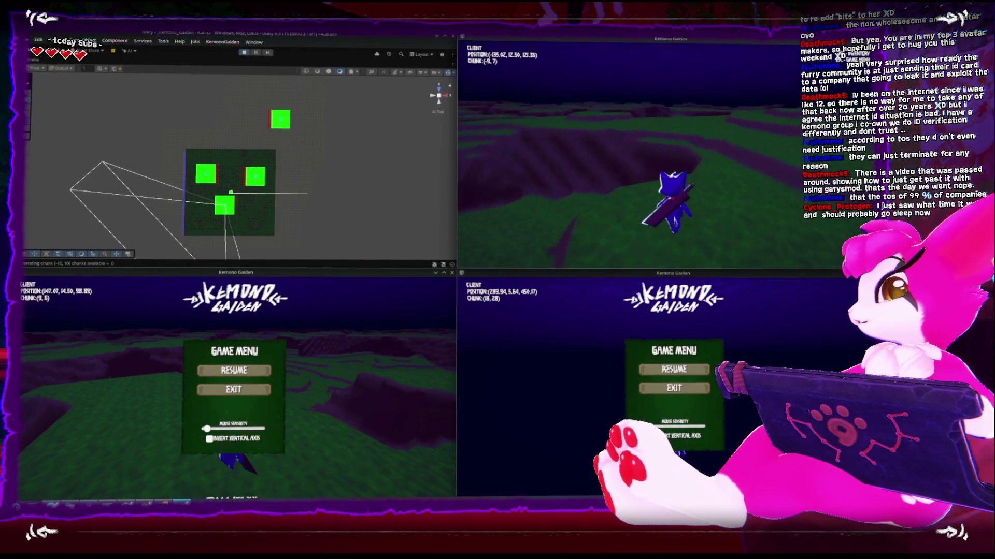
Keep the character moving through chunk (-10, 7) and across further new chunks, ending with a jump
key("s")
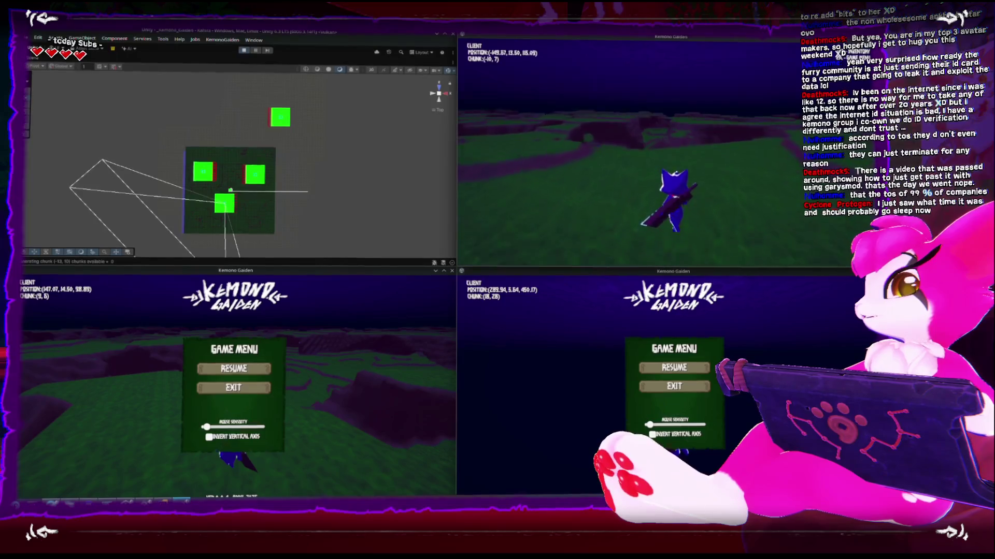
key("w")
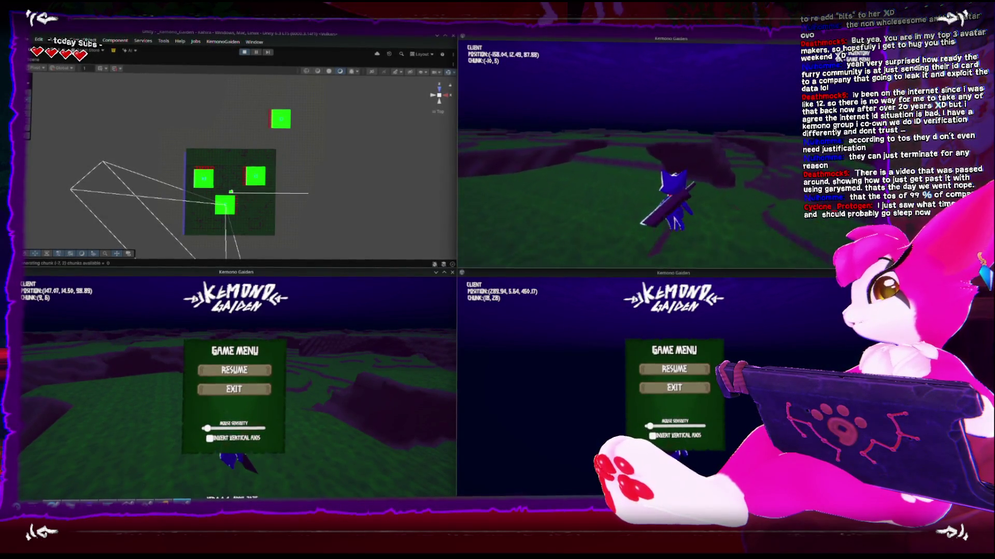
key("w")
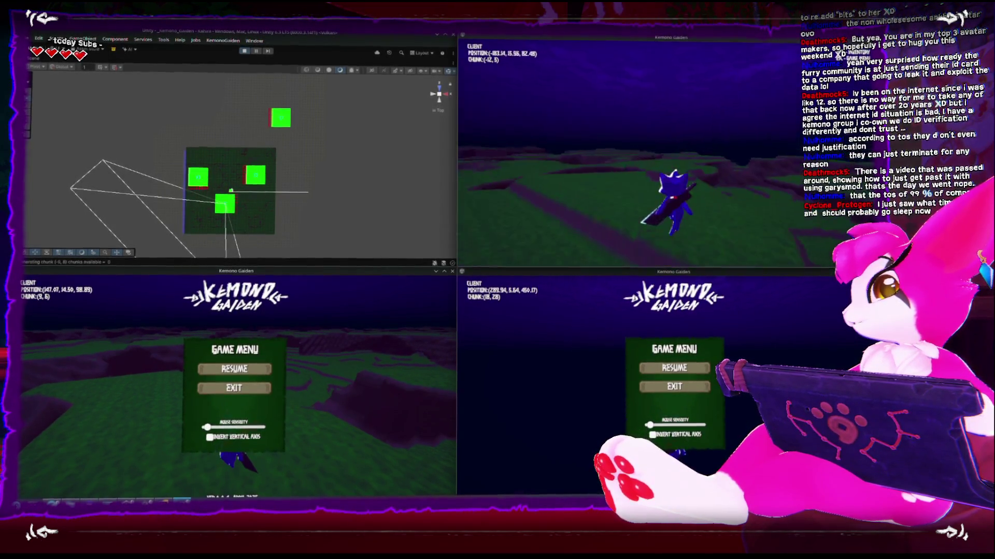
key("w")
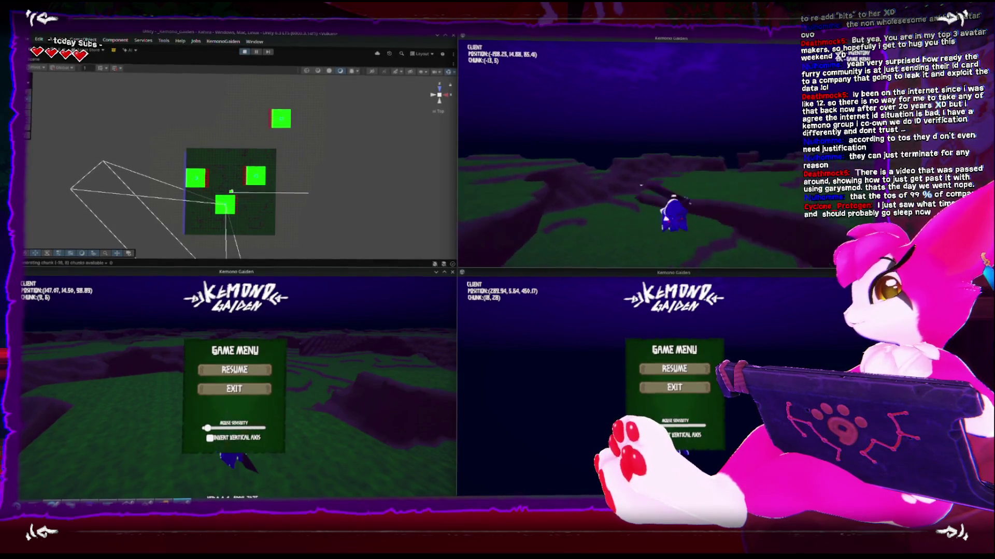
key("w")
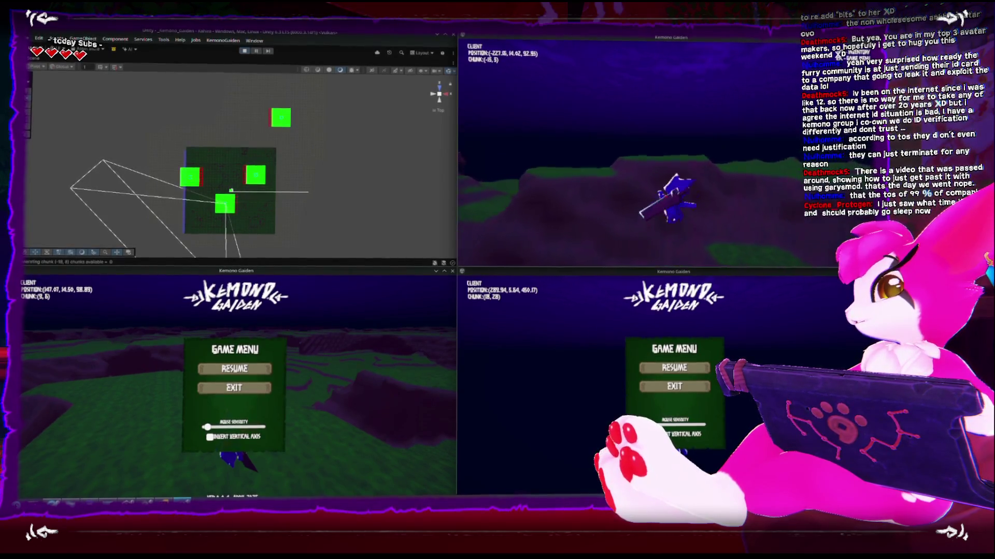
key("w")
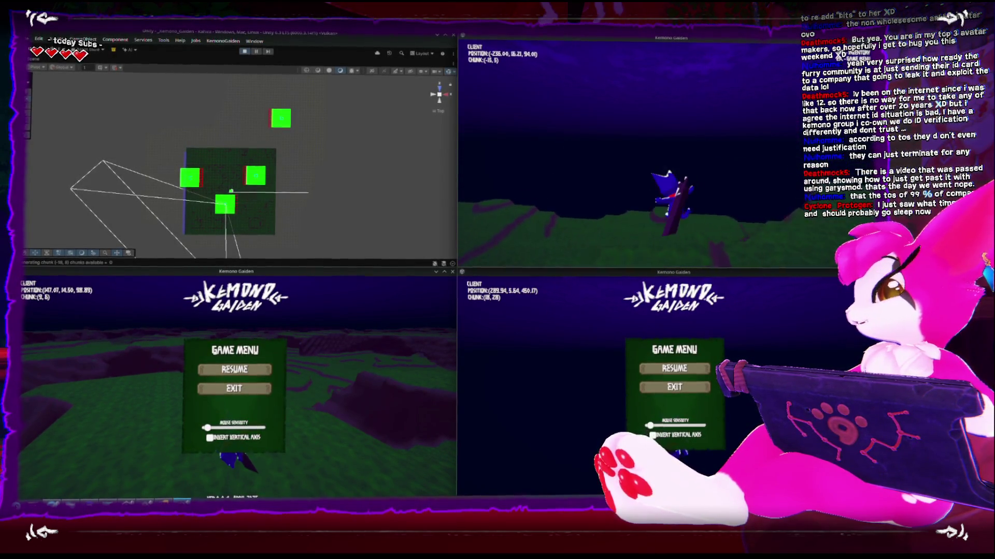
key("w")
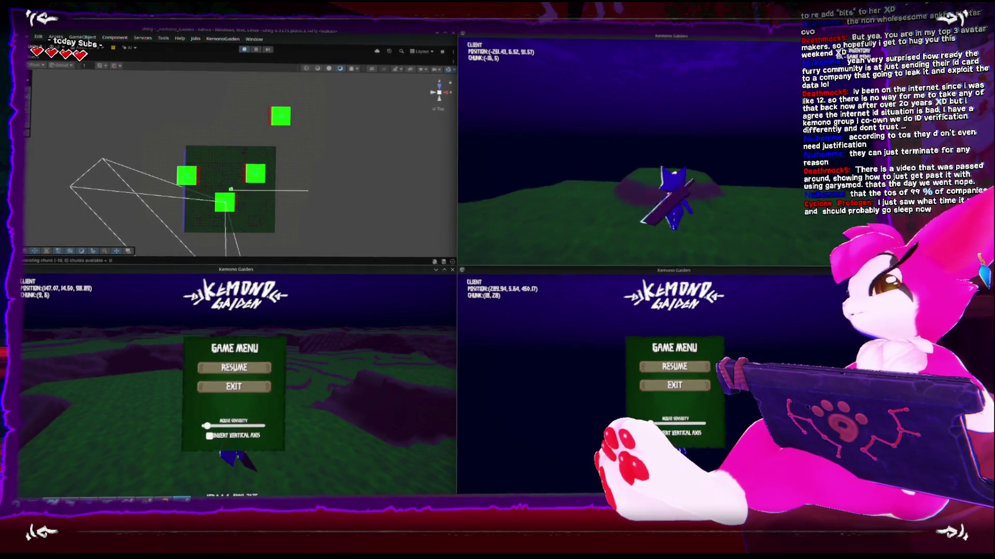
key("w")
key("w")
key("w")
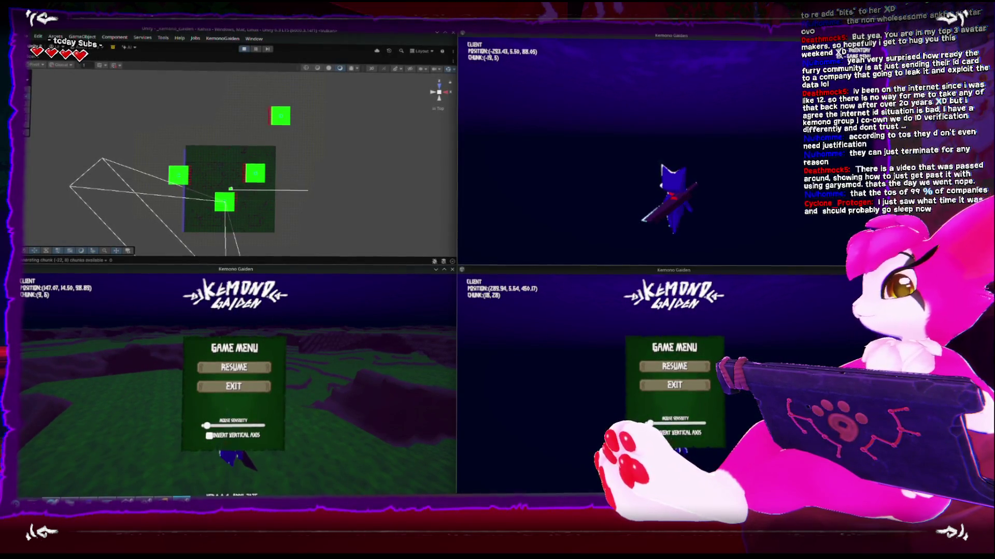
Pause the top-right client on its game menu and frame the wireframe terrain in the Scene view
key("Escape")
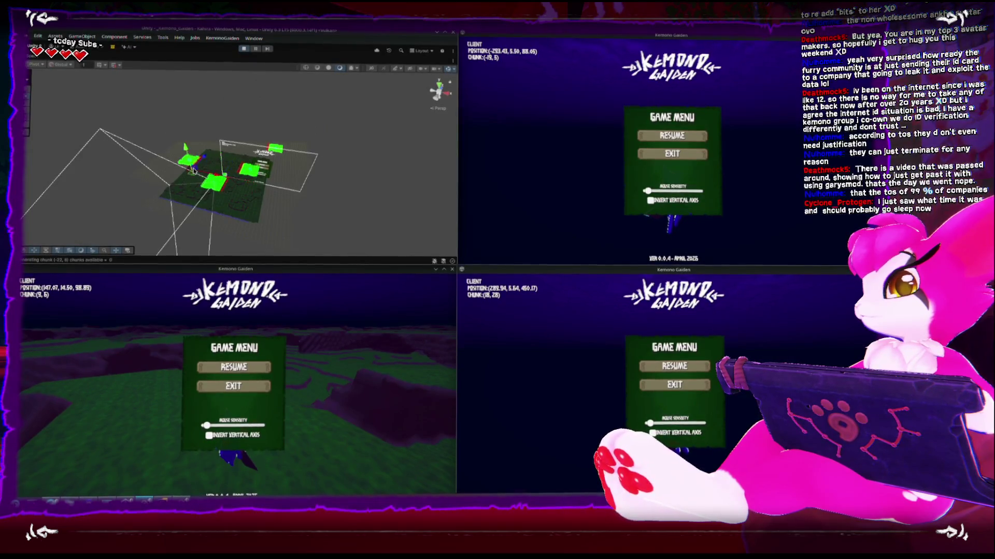
key("f")
mouse_move(163, 119)
left_mouse_down()
mouse_move(204, 175)
mouse_move(189, 156)
mouse_move(254, 128)
mouse_move(286, 143)
mouse_move(256, 228)
left_mouse_up()
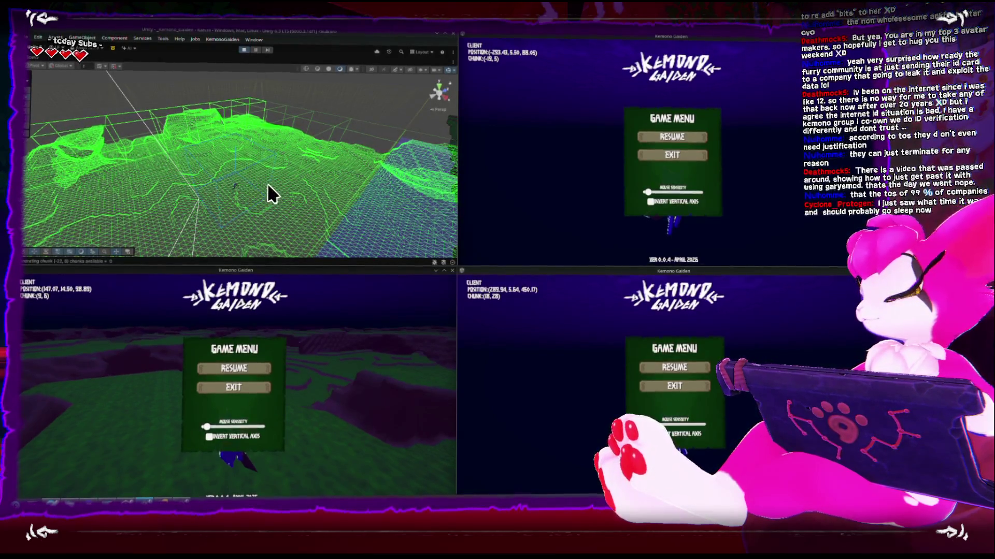
Resume the top-right client and walk through chunks (-20, 5) and (-21, 5) into (-22, 5), then pause
key("Escape")
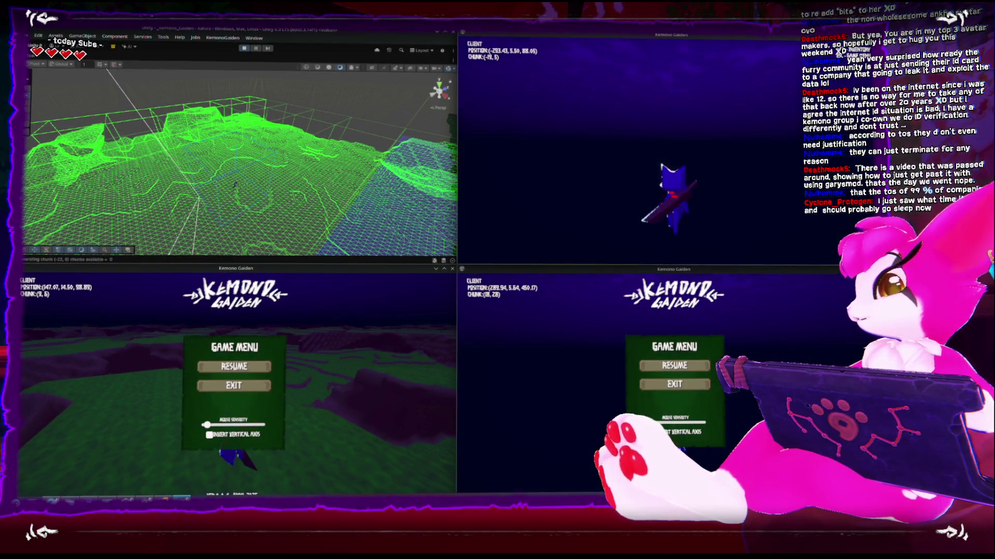
key("w")
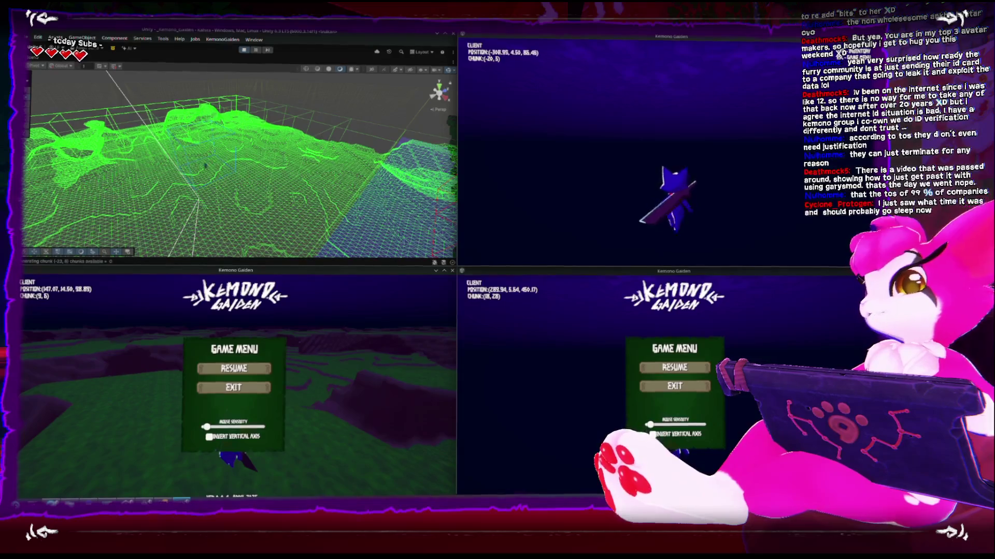
key("w")
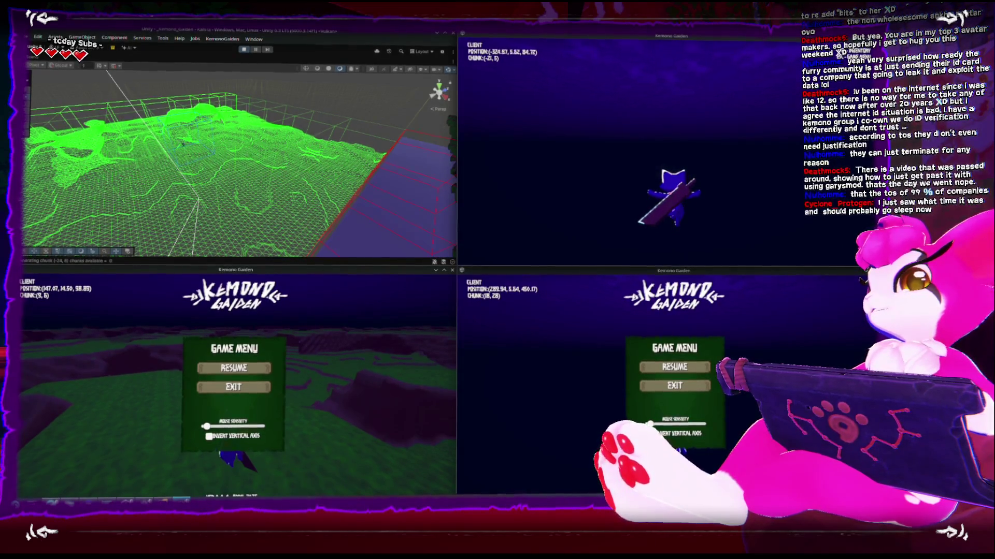
key("w")
key("w")
key("Escape")
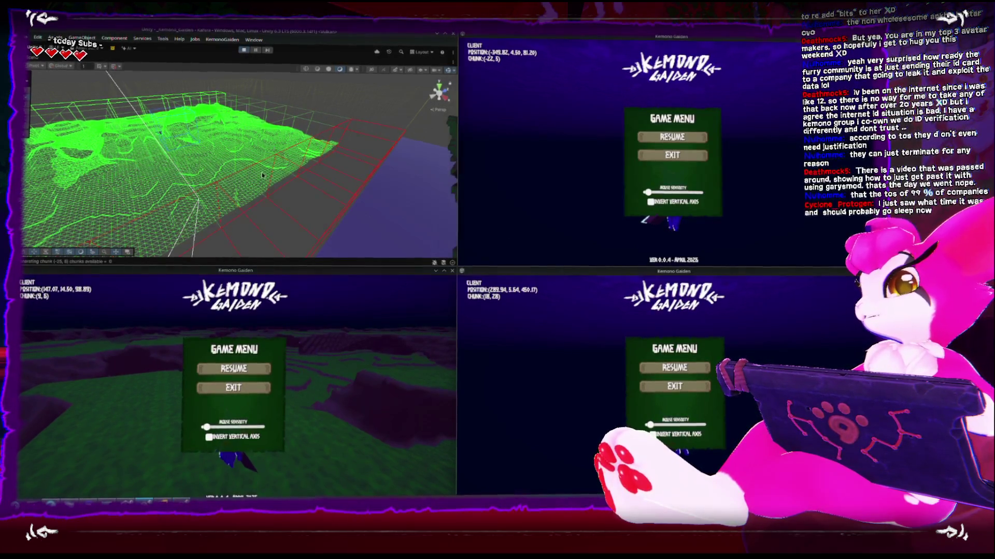
Zoom out and look down on the generated chunks, then maximize the top-right client window
scroll(294, 146, "down", 5)
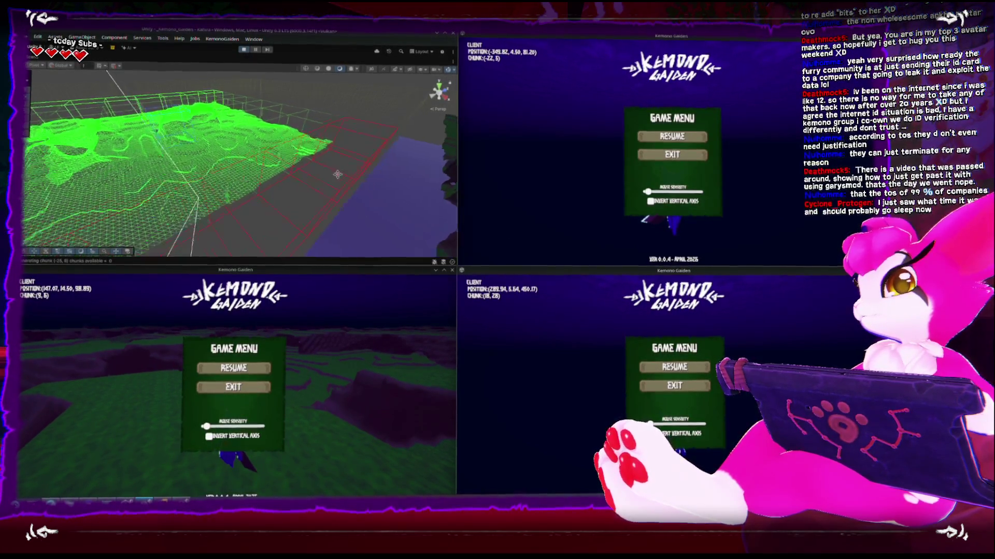
scroll(295, 146, "down", 5)
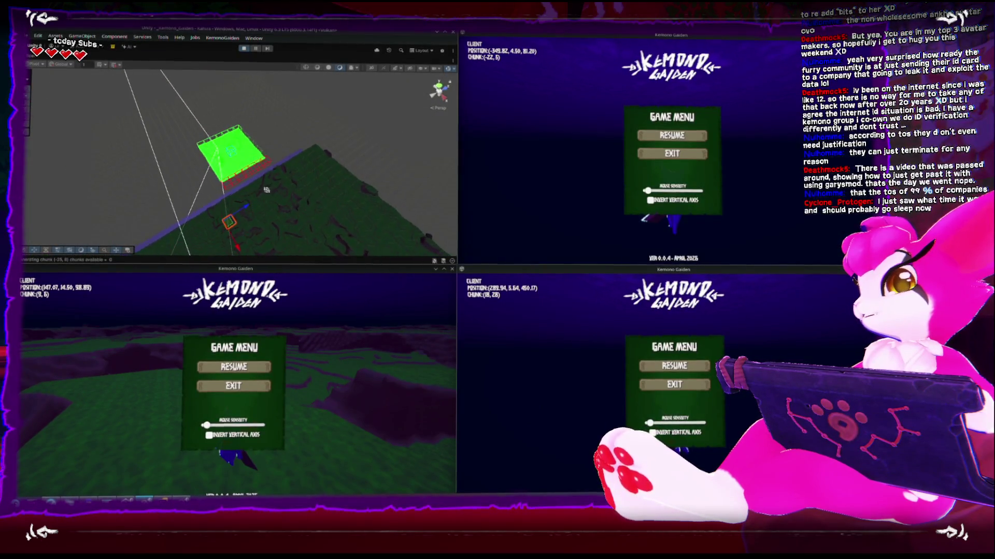
mouse_move(282, 202)
left_mouse_down()
mouse_move(253, 260)
mouse_move(233, 128)
mouse_move(173, 97)
mouse_move(223, 161)
left_mouse_up()
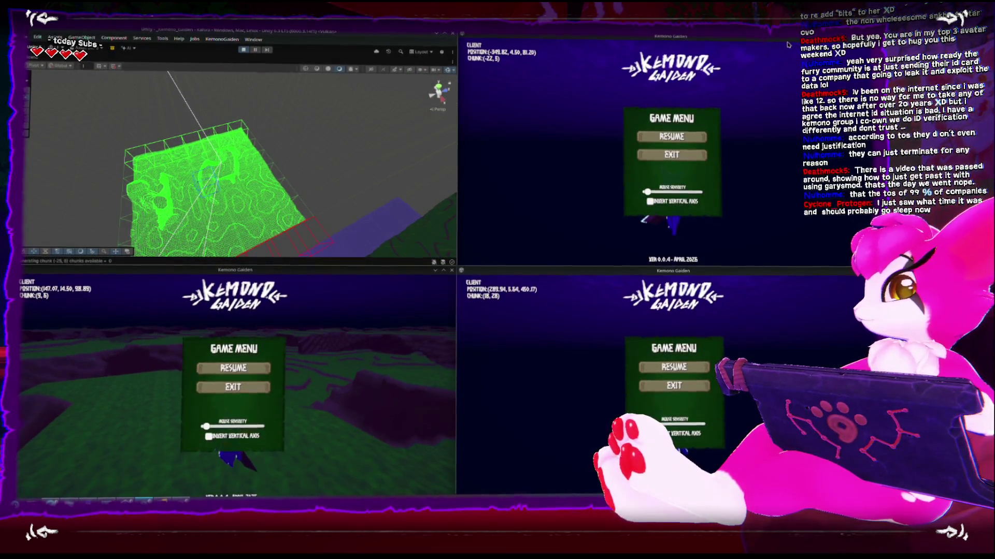
key("super+Up")
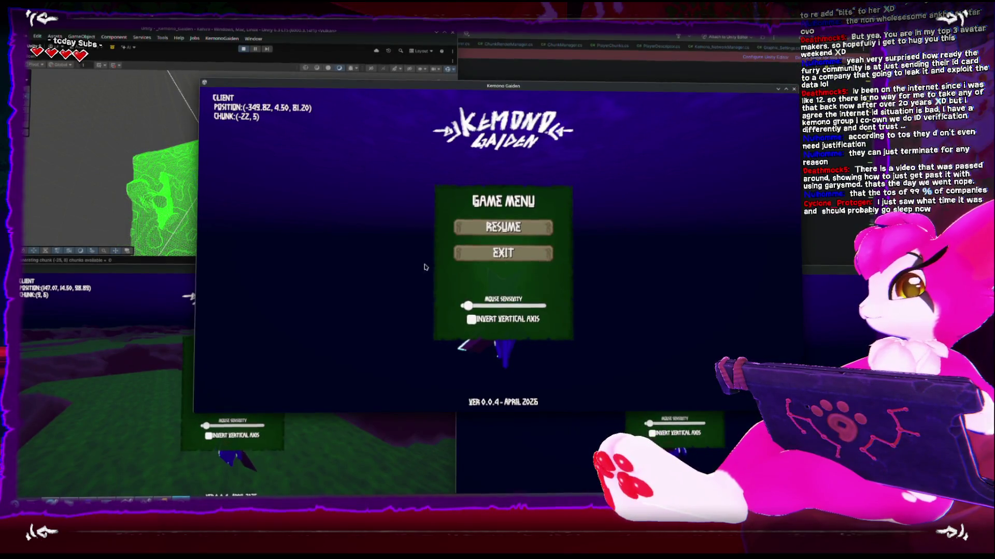
Restore and close both remaining game client windows, then maximize the Unity Editor
key("super+Down")
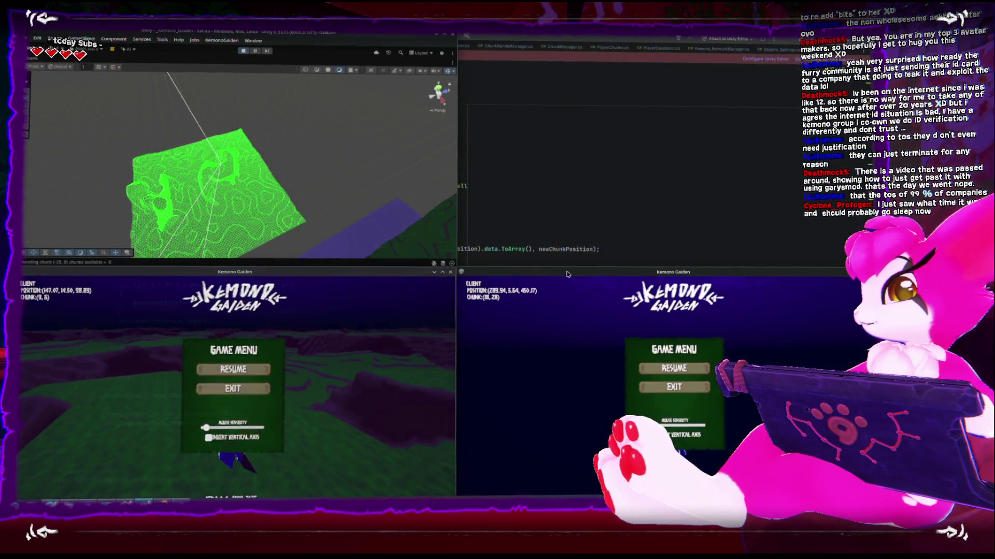
left_click(451, 273)
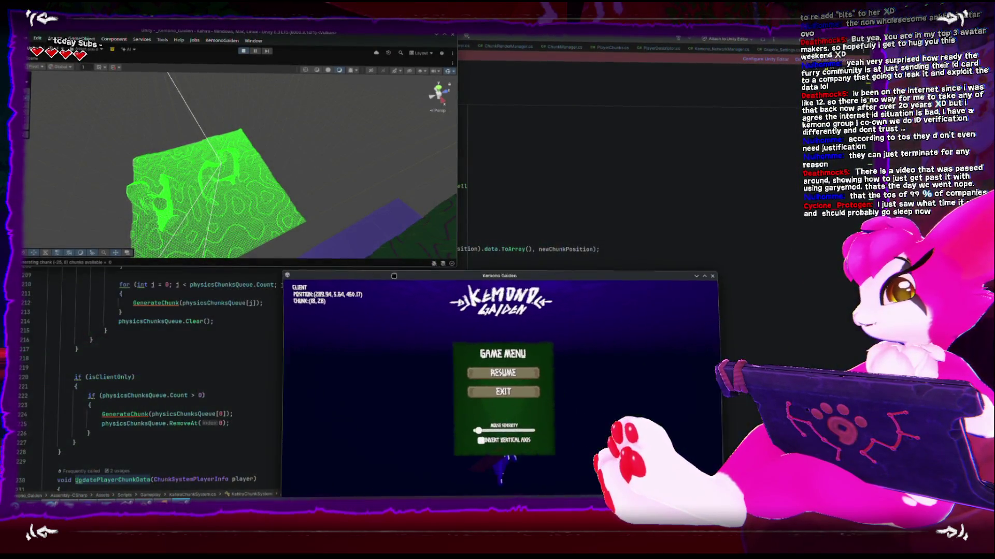
left_click(716, 275)
left_click(445, 32)
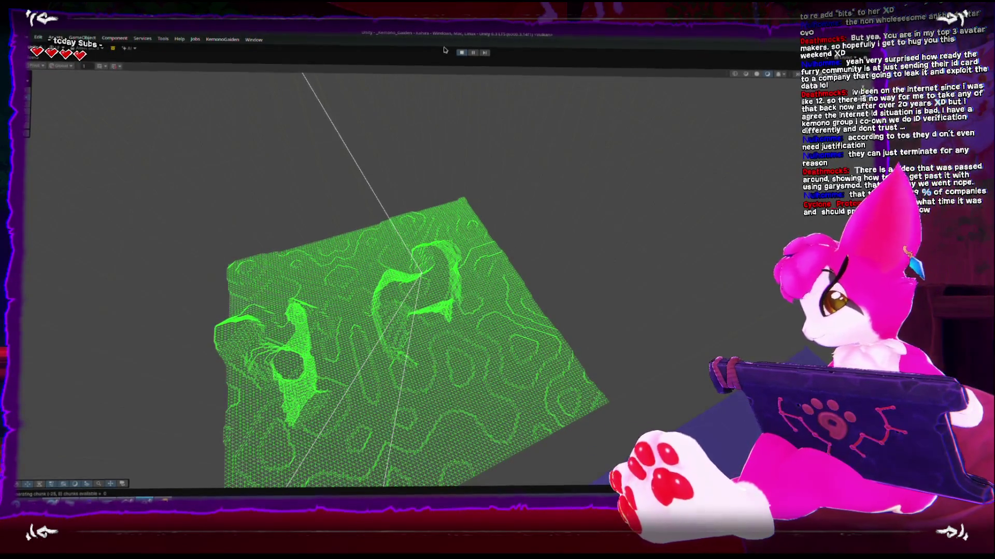
Stop play mode, load the Kahira scene, and switch to KahiraChunkSystem.cs in Rider
left_click(461, 51)
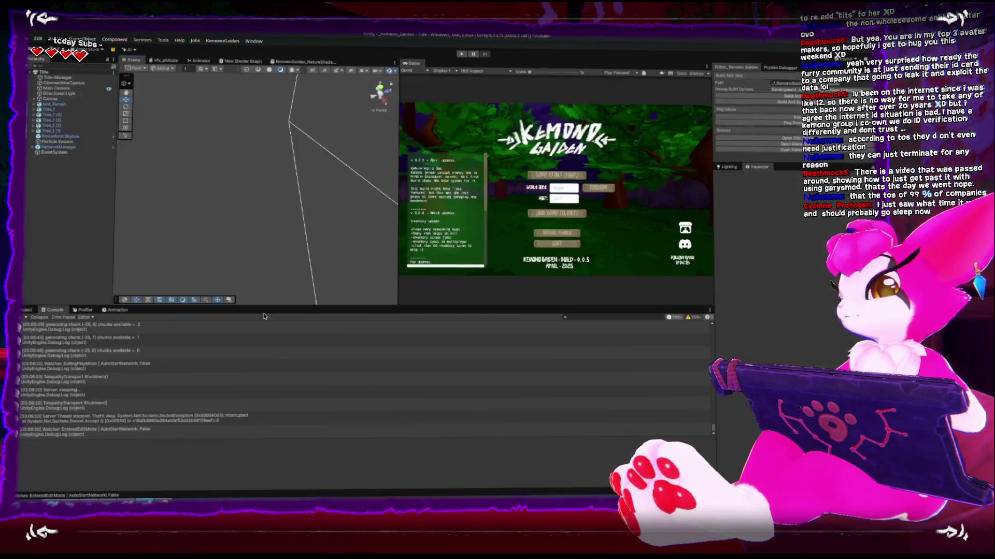
left_click(775, 147)
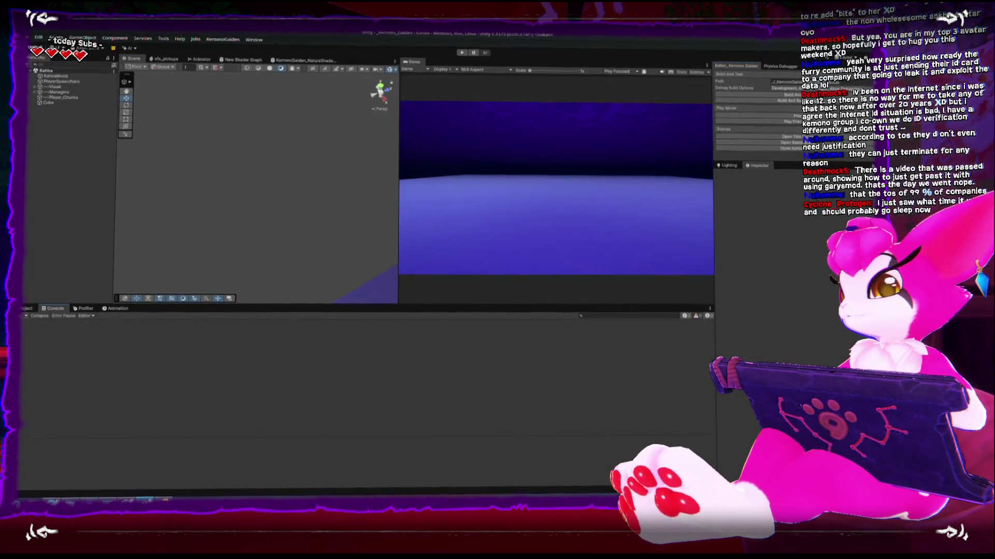
key("alt+Tab")
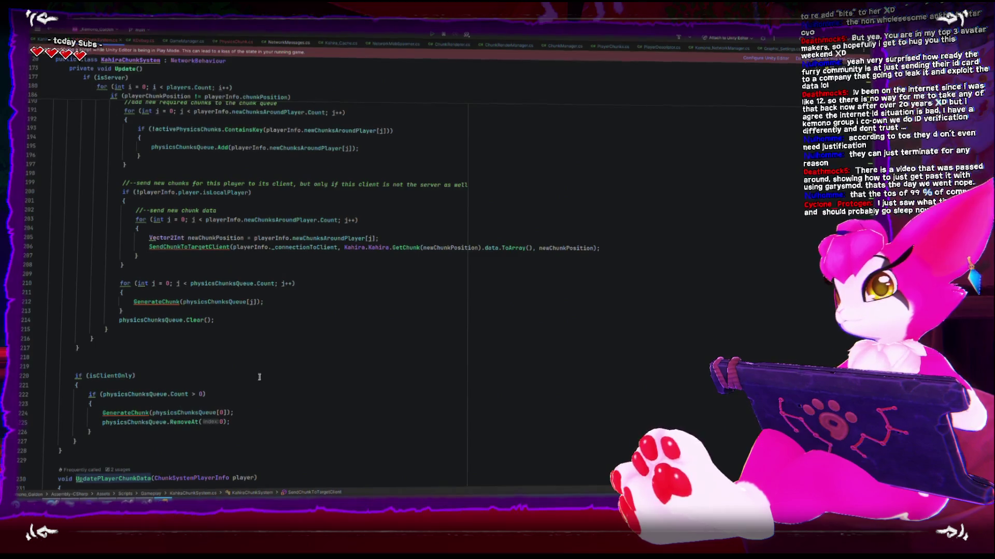
Locate RegisterPlayerForPhysics in KahiraChunkSystem.cs and fold its method body
scroll(326, 374, "up", 15)
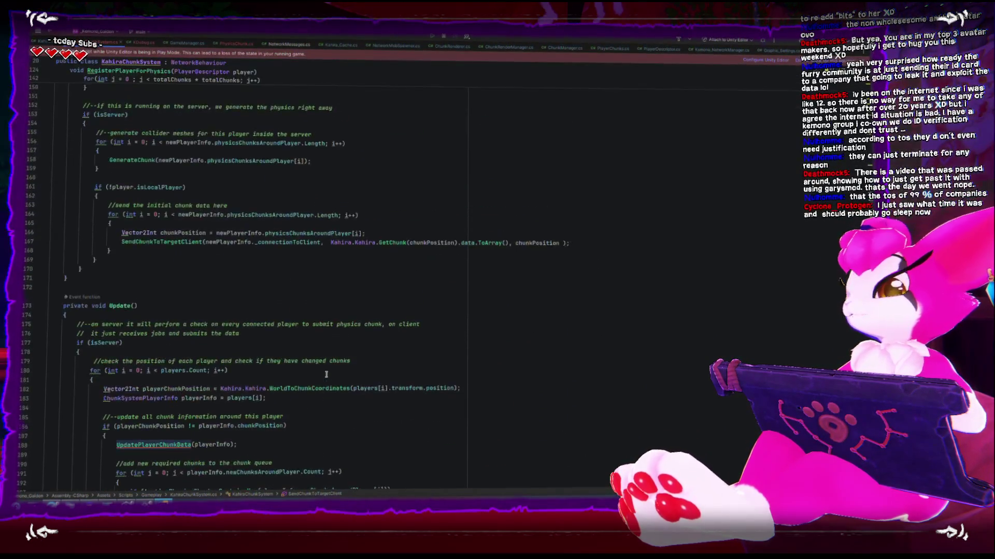
scroll(326, 373, "up", 6)
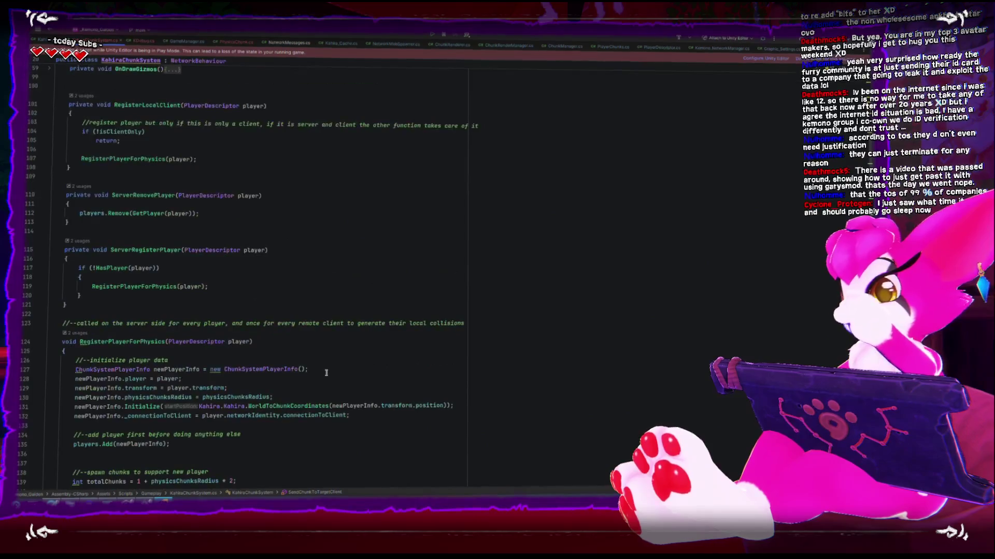
scroll(327, 373, "up", 2)
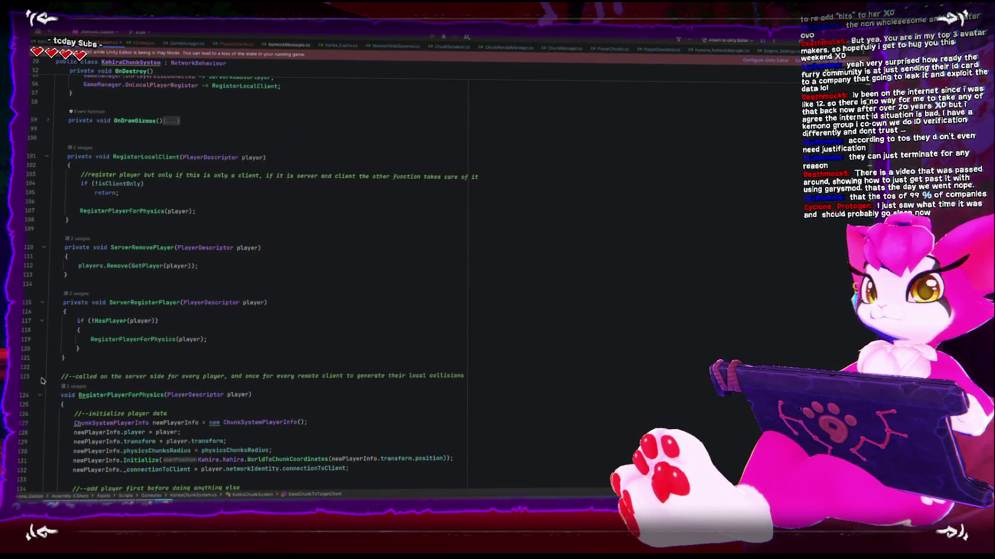
scroll(43, 380, "down", 3)
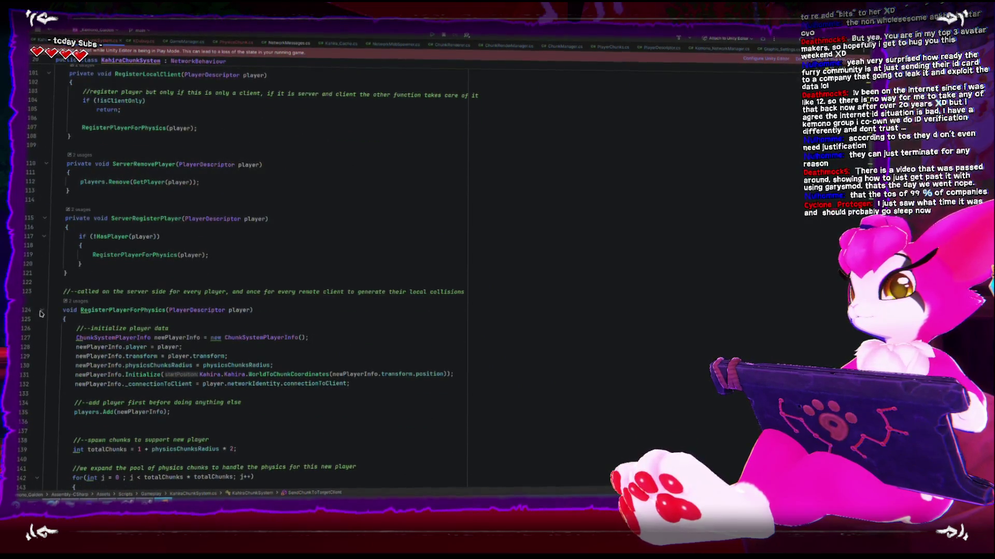
left_click(41, 312)
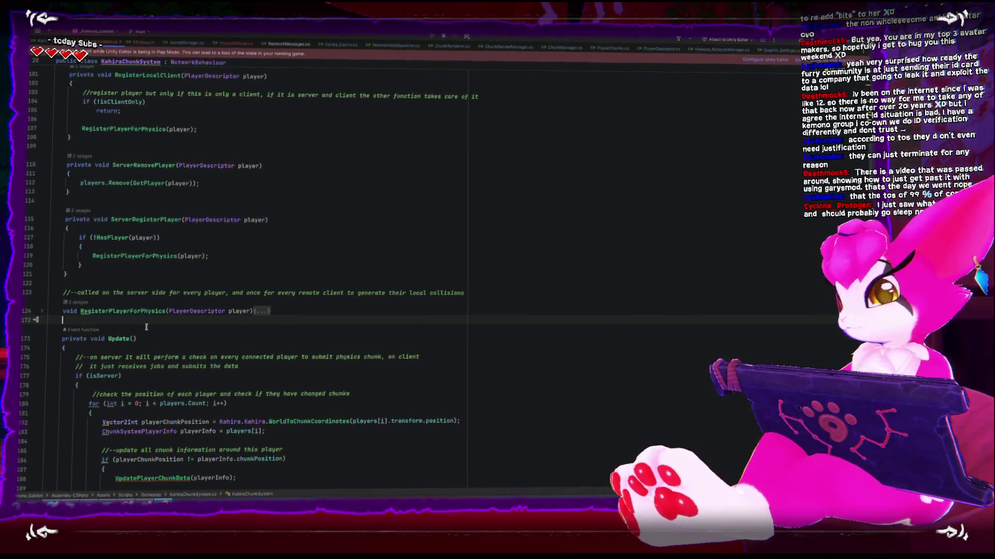
Create an empty RegisterLocalClientForRendering(PlayerDescriptor player) method below RegisterPlayerForPhysics using completion
key("Return")
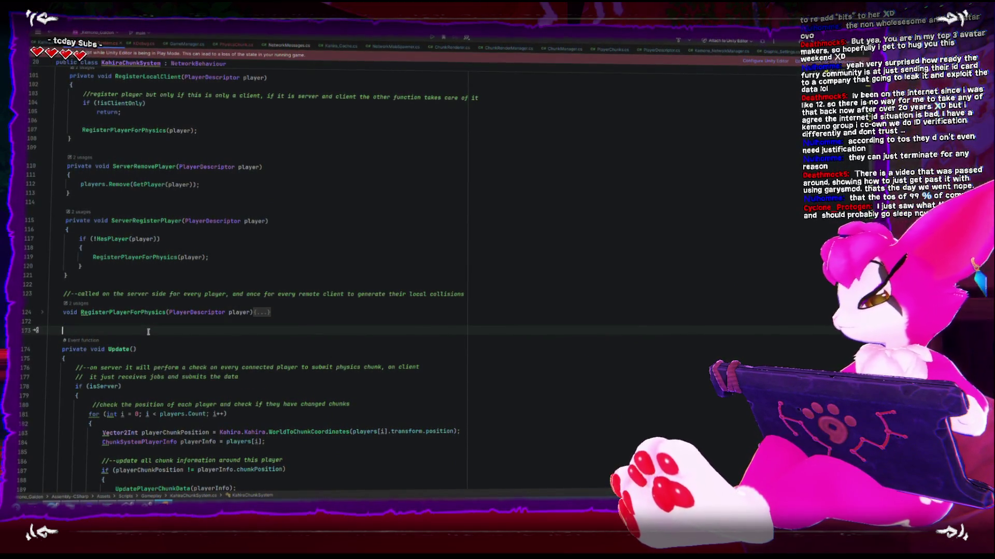
type("void RegisterLocalClient")
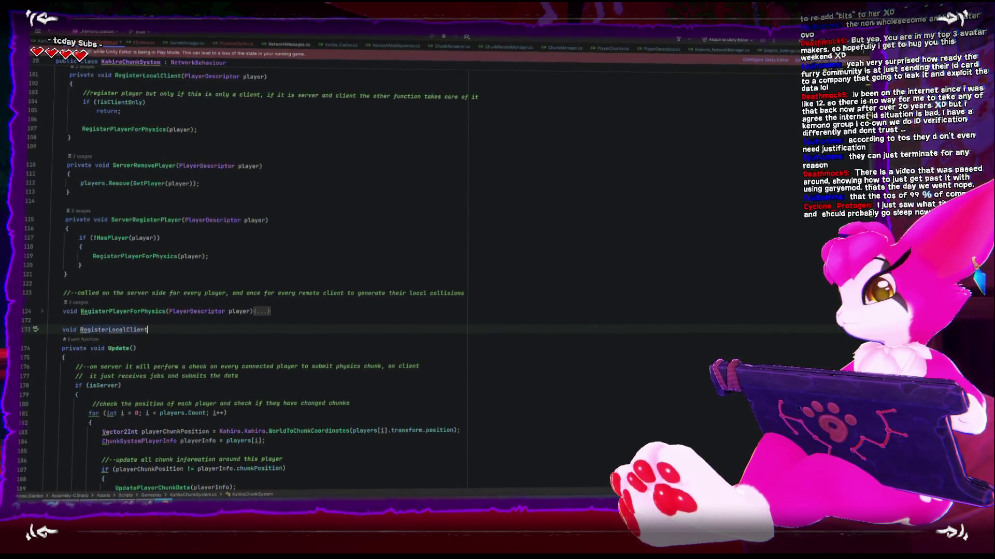
type("ForP")
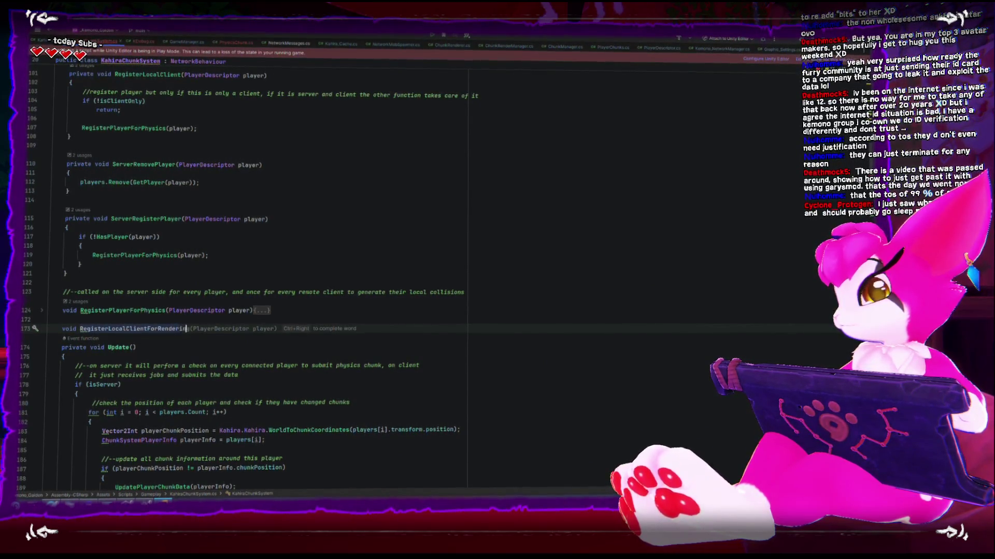
key("Tab")
key("Return")
type("{")
key("Return")
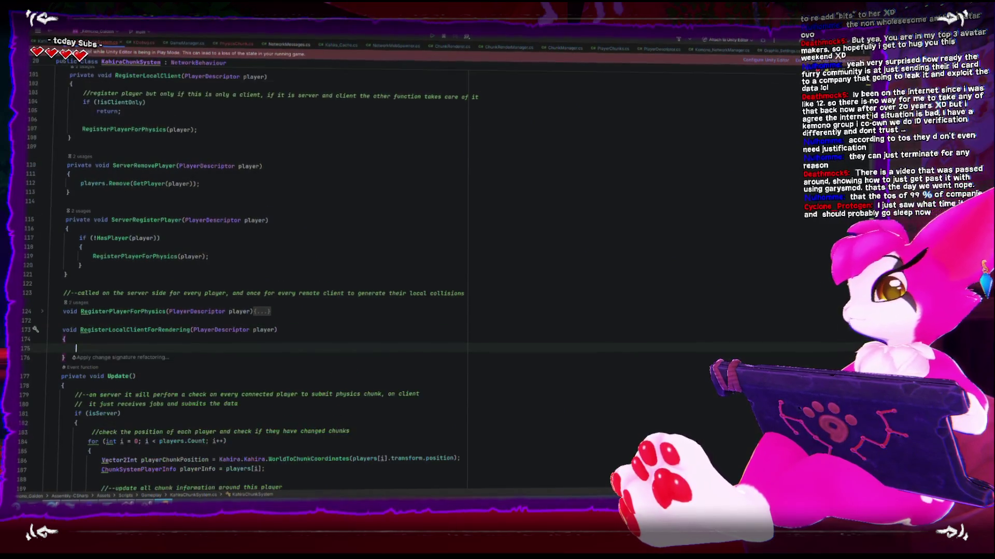
scroll(200, 384, "up", 4)
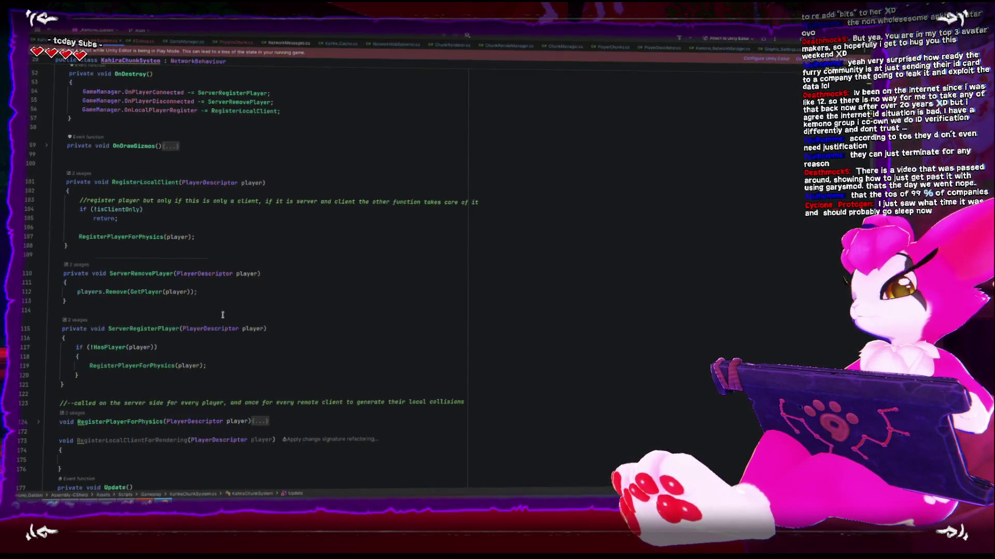
Add a RegisterLocalClientForRendering(player) call right after RegisterPlayerForPhysics(player) in RegisterLocalClient
left_click(207, 247)
left_click(209, 237)
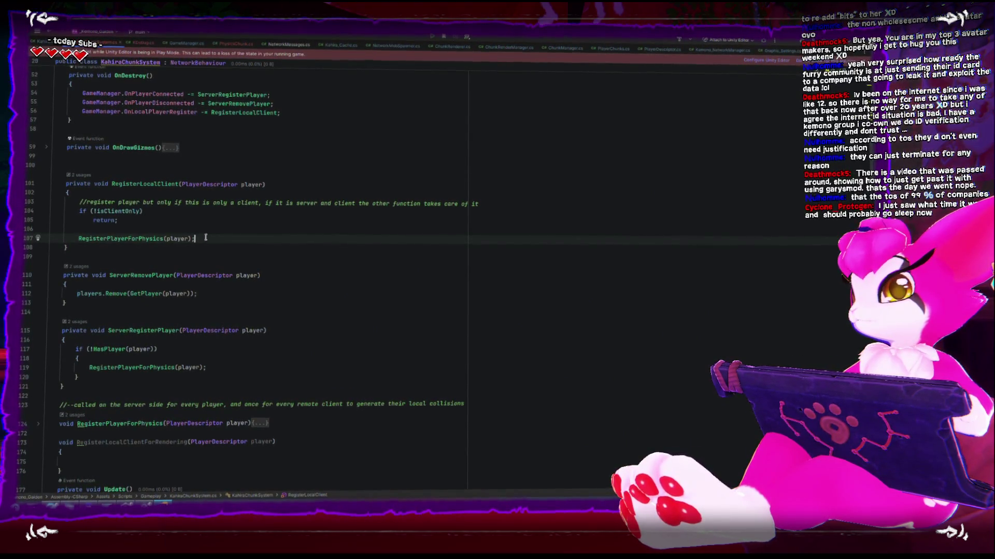
key("Return")
type("Re")
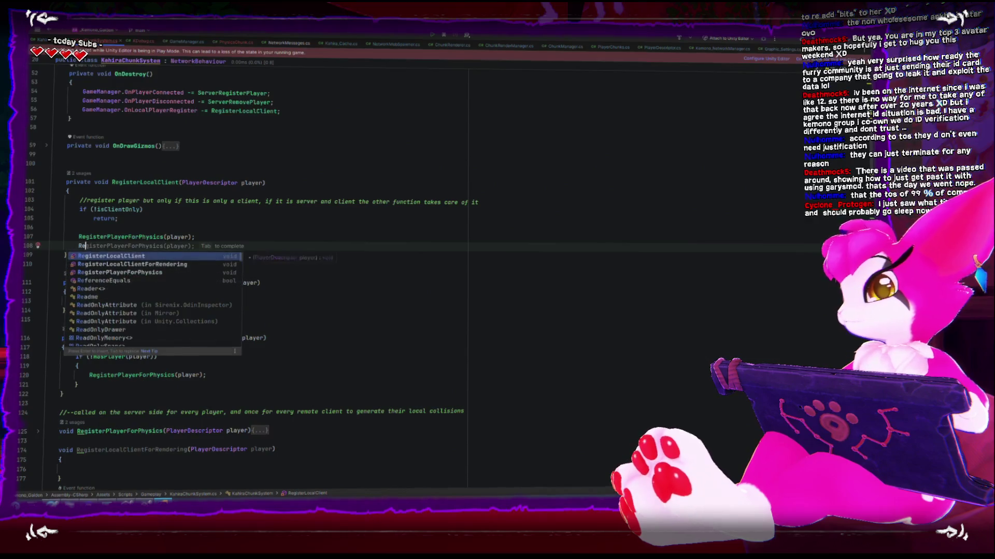
key("Up")
key("Return")
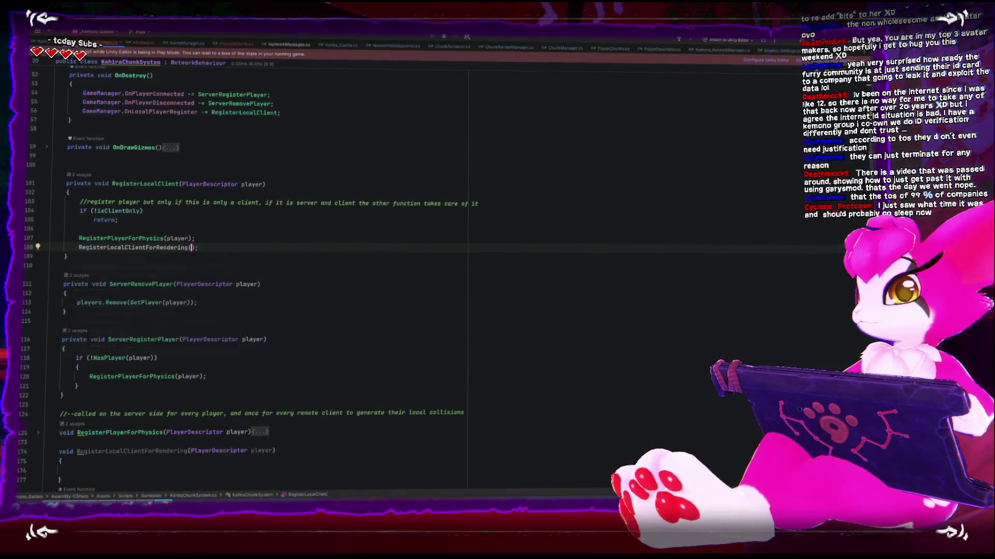
type("player")
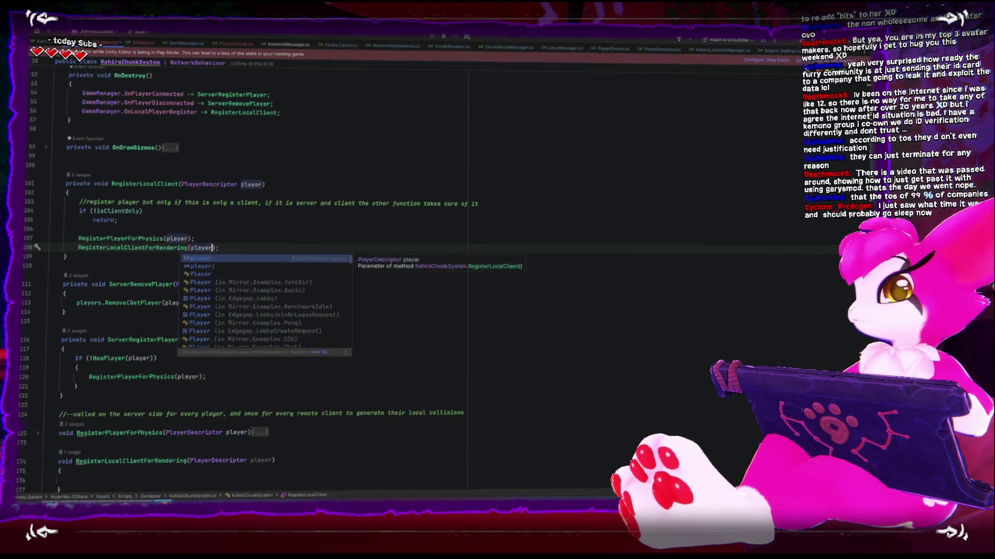
key("Return")
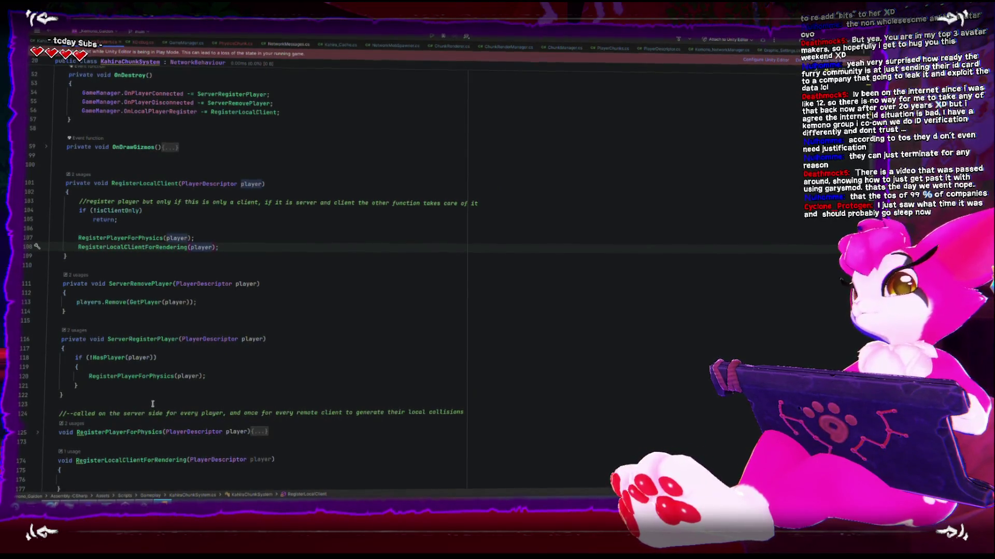
scroll(156, 403, "down", 1)
scroll(156, 403, "down", 12)
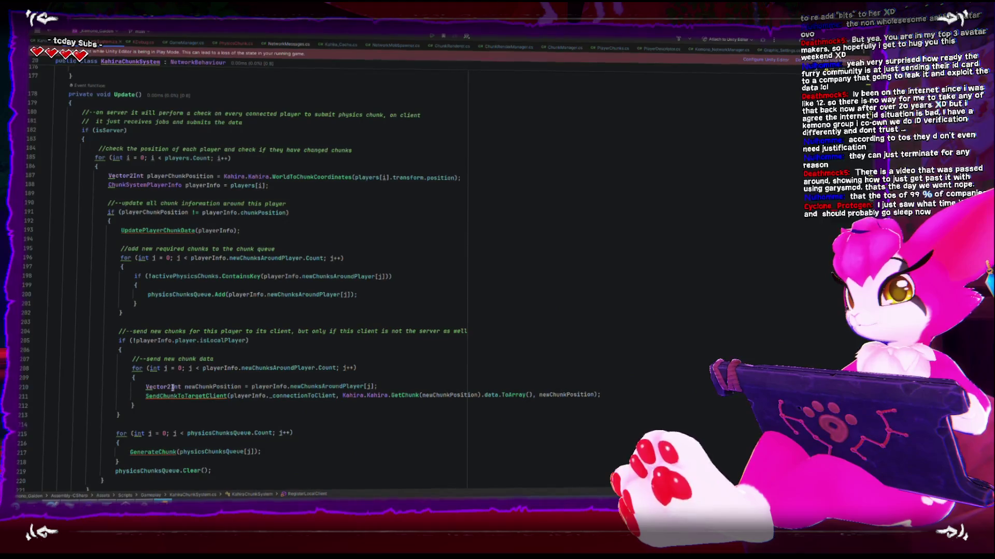
scroll(157, 395, "down", 3)
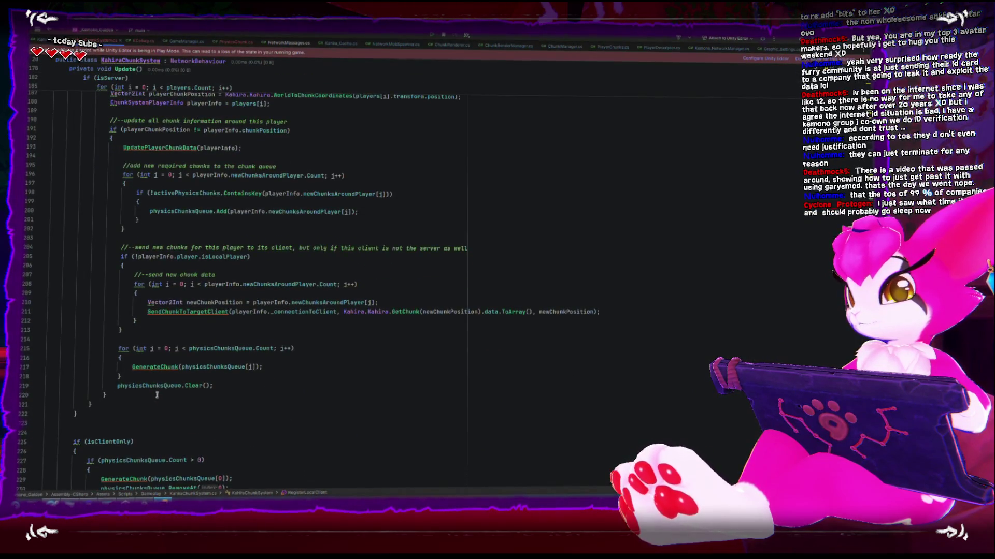
scroll(157, 395, "down", 4)
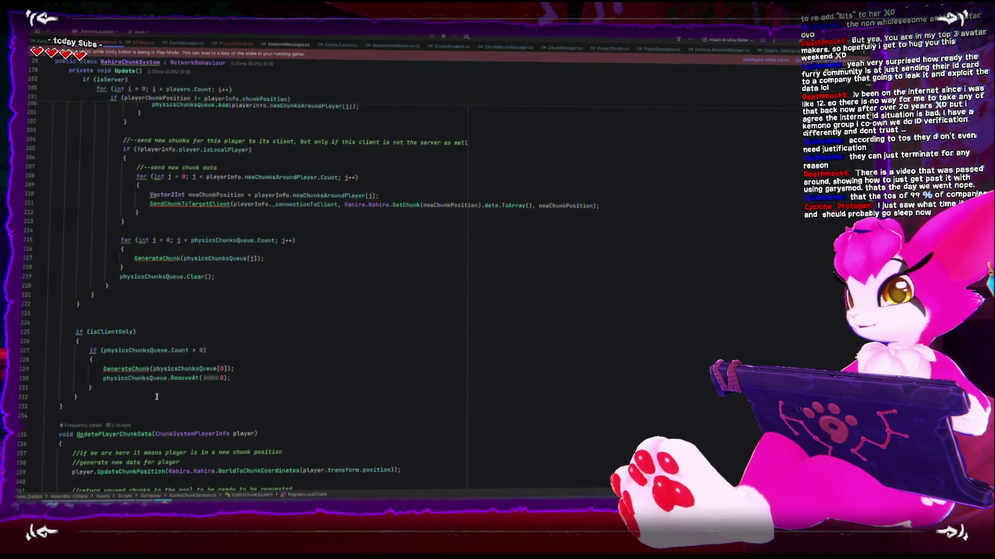
scroll(157, 397, "up", 8)
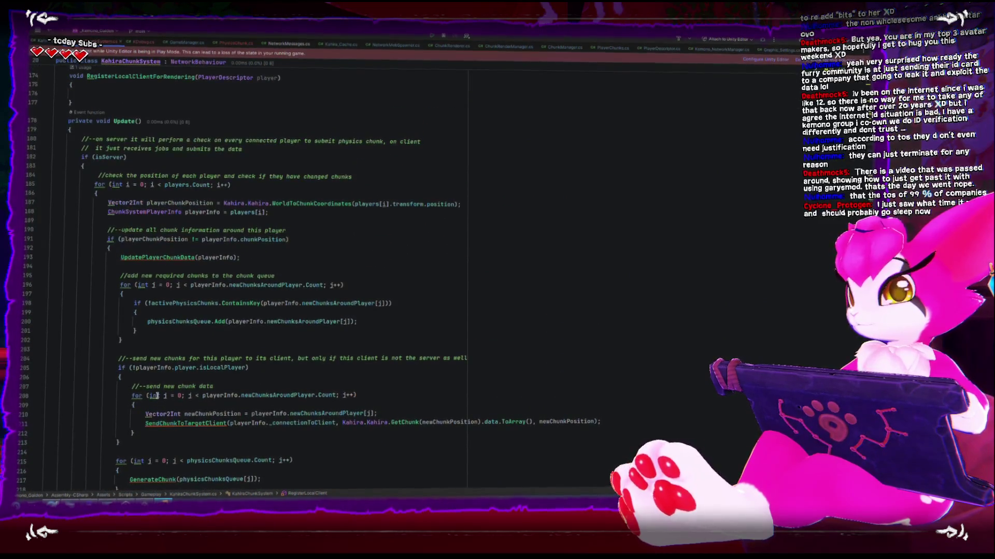
scroll(155, 394, "down", 2)
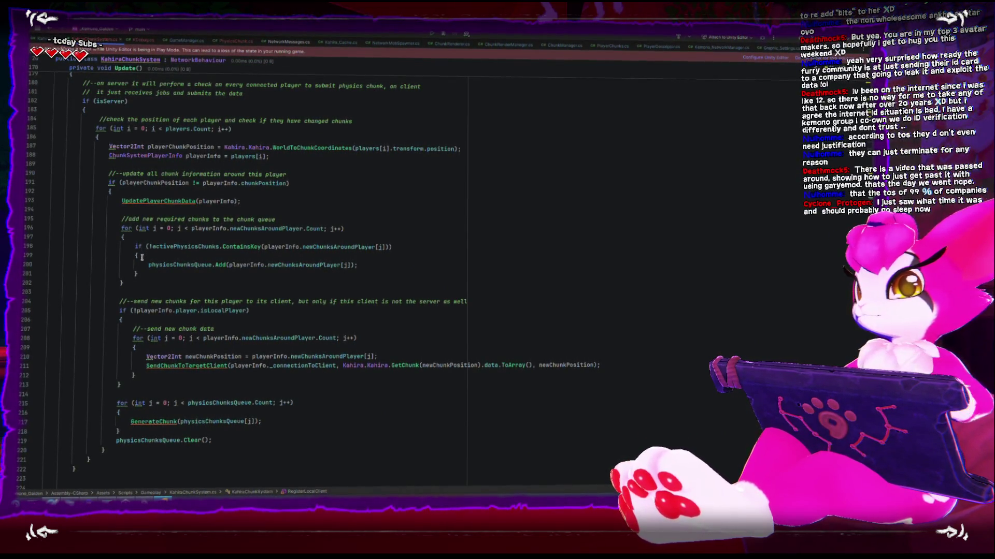
scroll(145, 262, "down", 3)
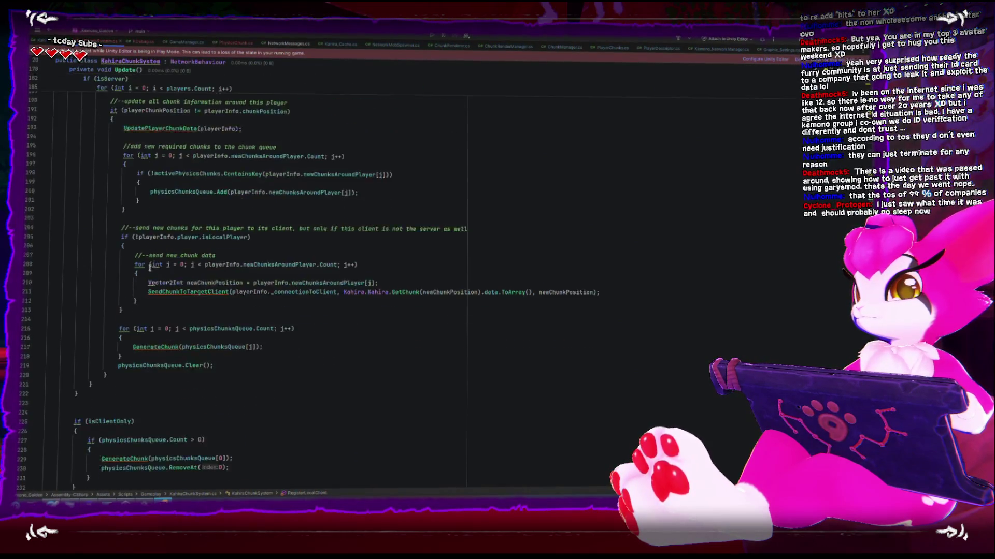
mouse_move(133, 255)
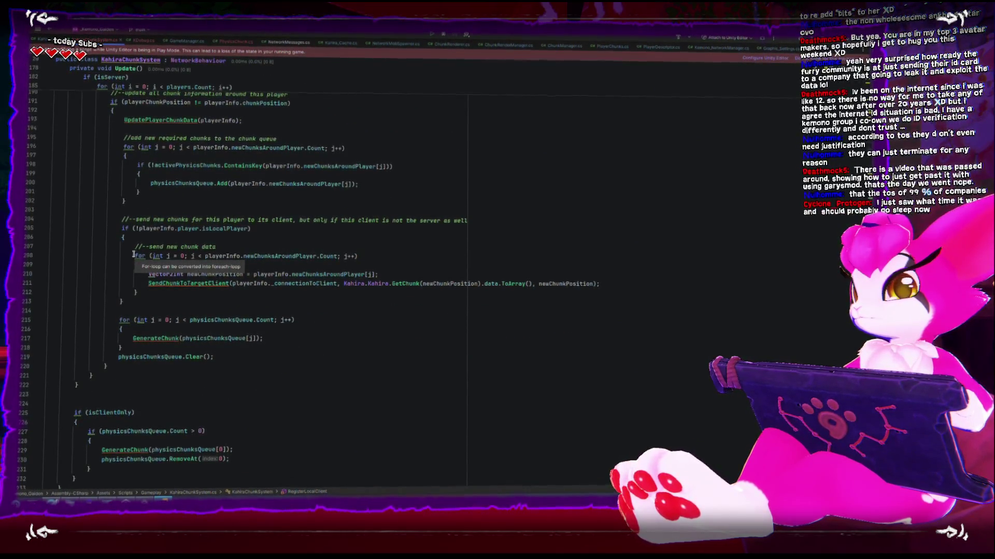
scroll(133, 256, "down", 4)
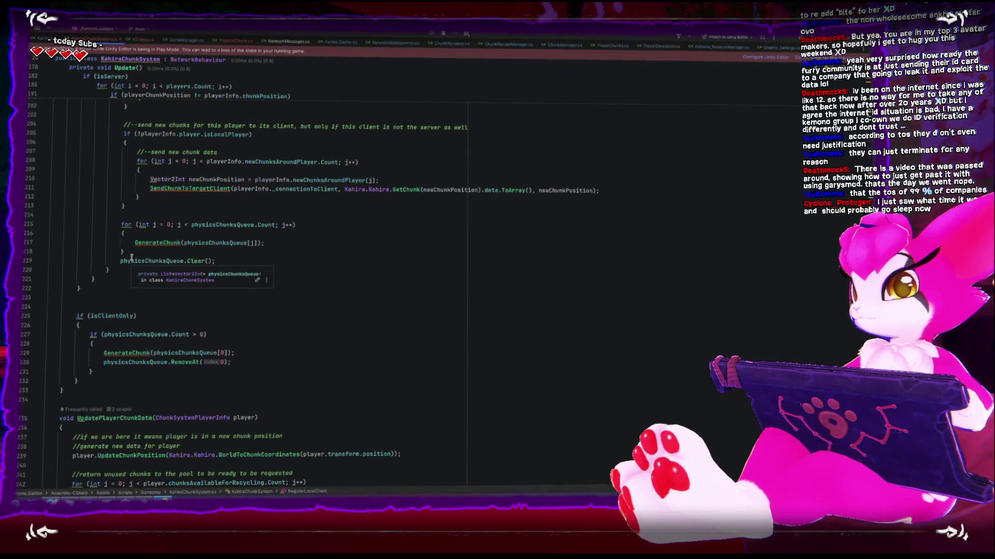
left_click(182, 380)
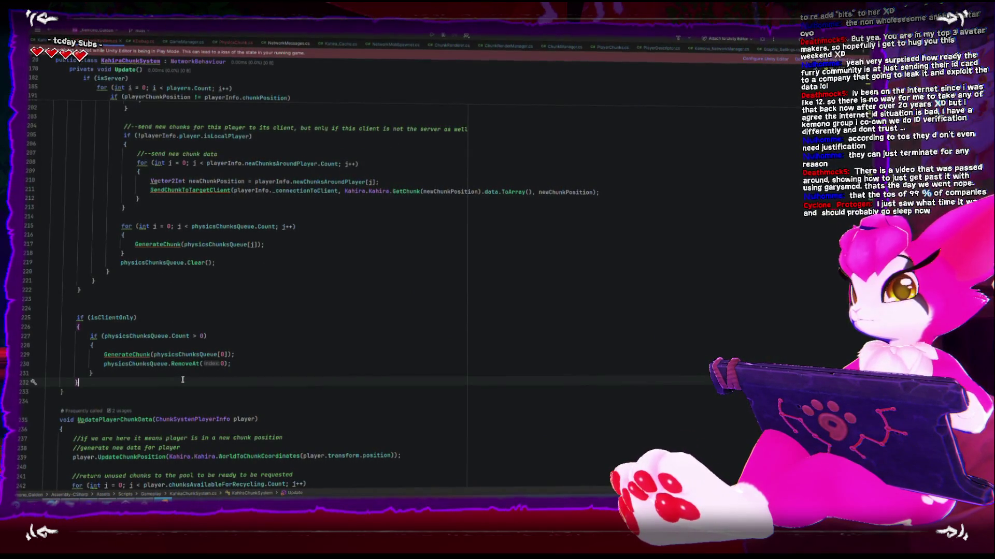
scroll(183, 380, "down", 4)
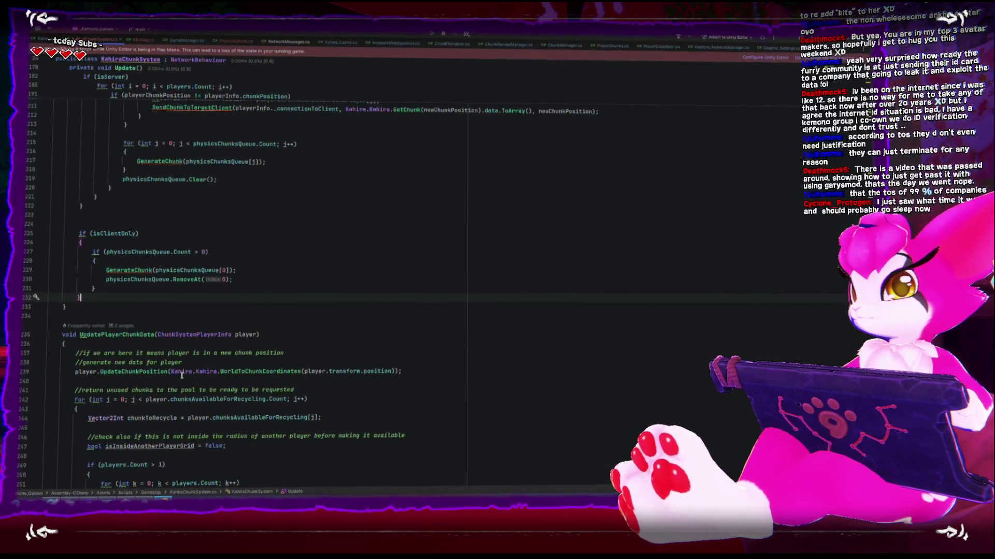
scroll(182, 374, "down", 1)
scroll(181, 373, "up", 13)
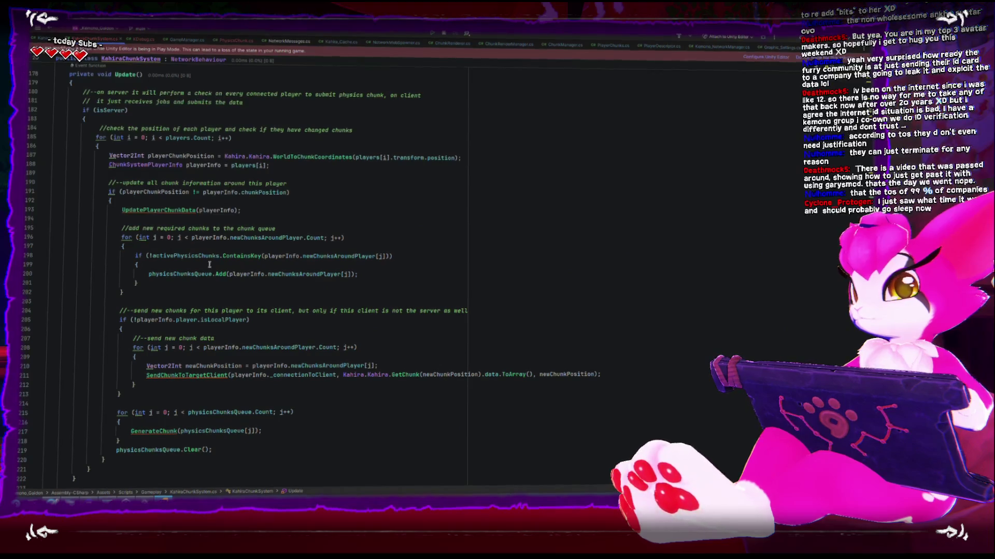
left_click(183, 377)
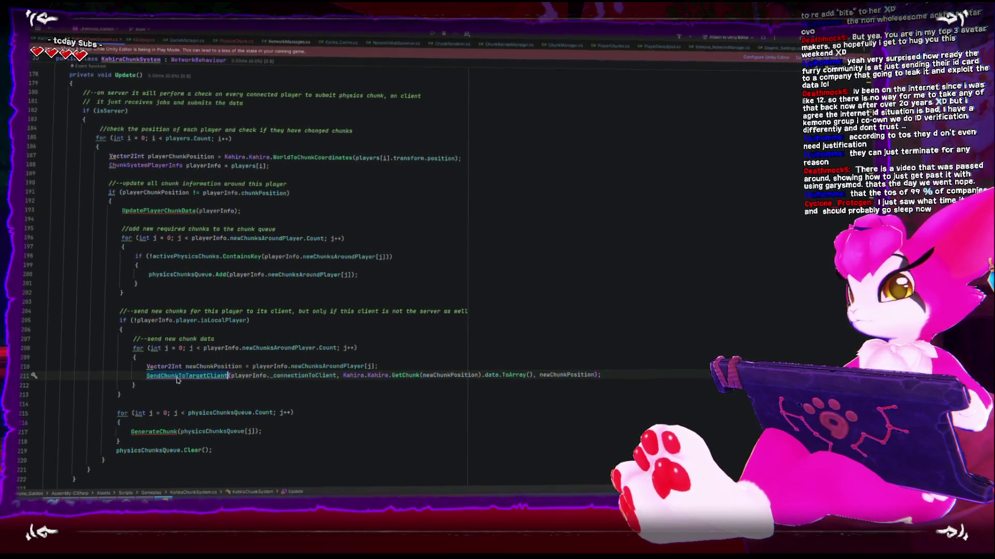
scroll(184, 371, "down", 2)
scroll(185, 371, "down", 20)
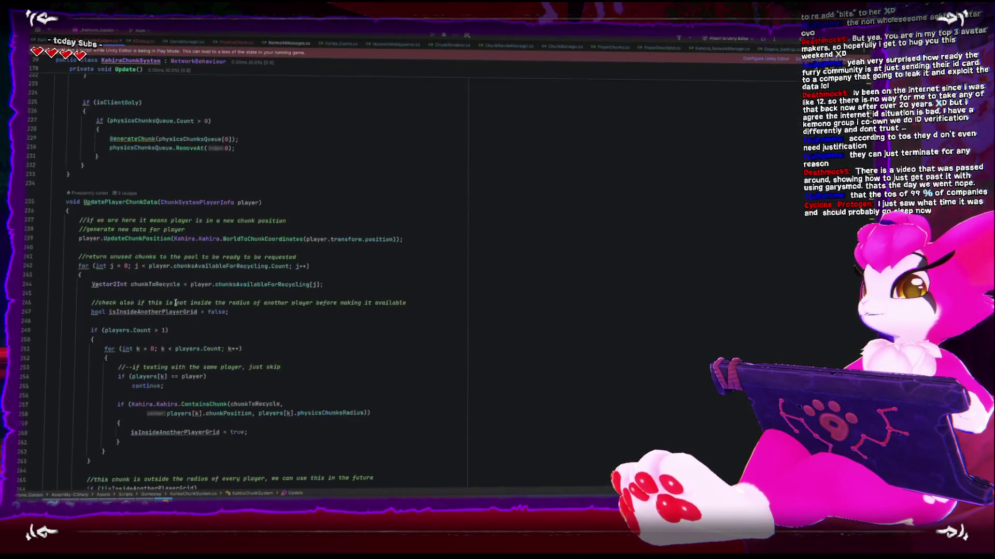
scroll(173, 299, "down", 4)
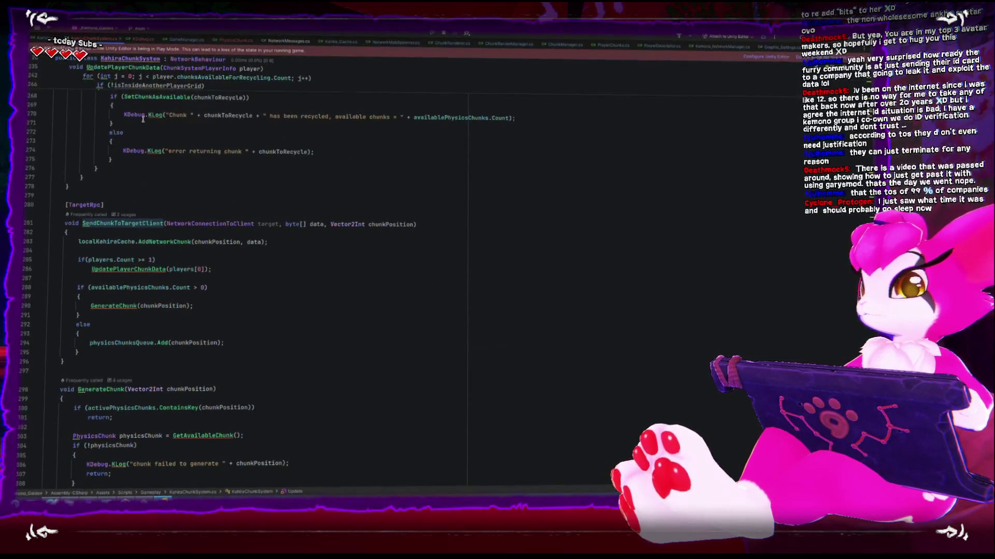
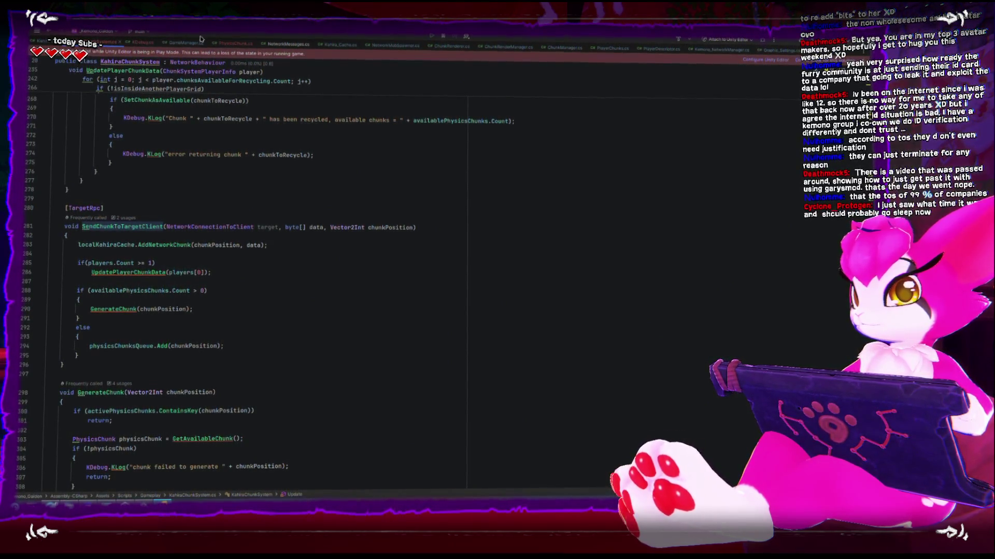
Scroll to ChunkSystemPlayerInfo and look over its player, transform, connectionToClient and network data fields
scroll(260, 379, "up", 10)
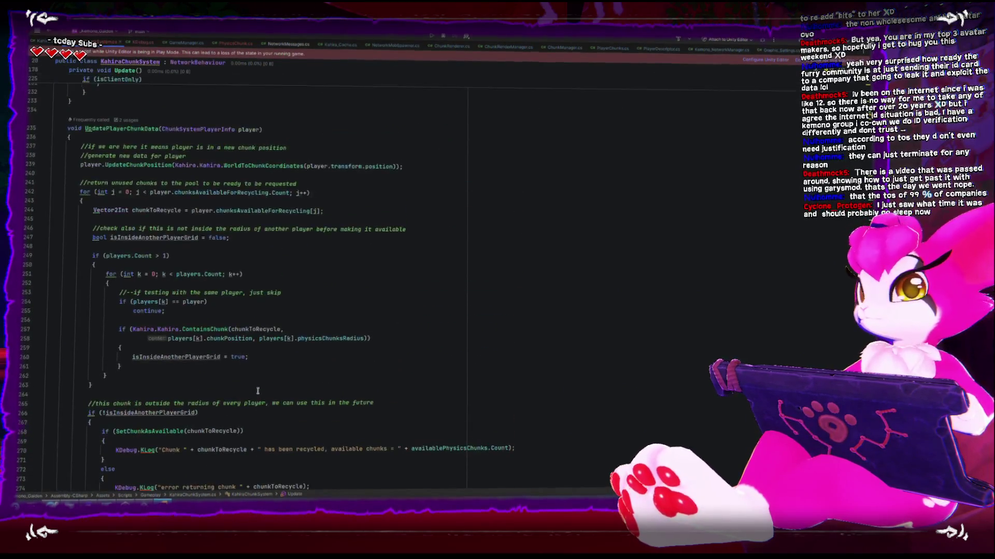
scroll(176, 394, "down", 3)
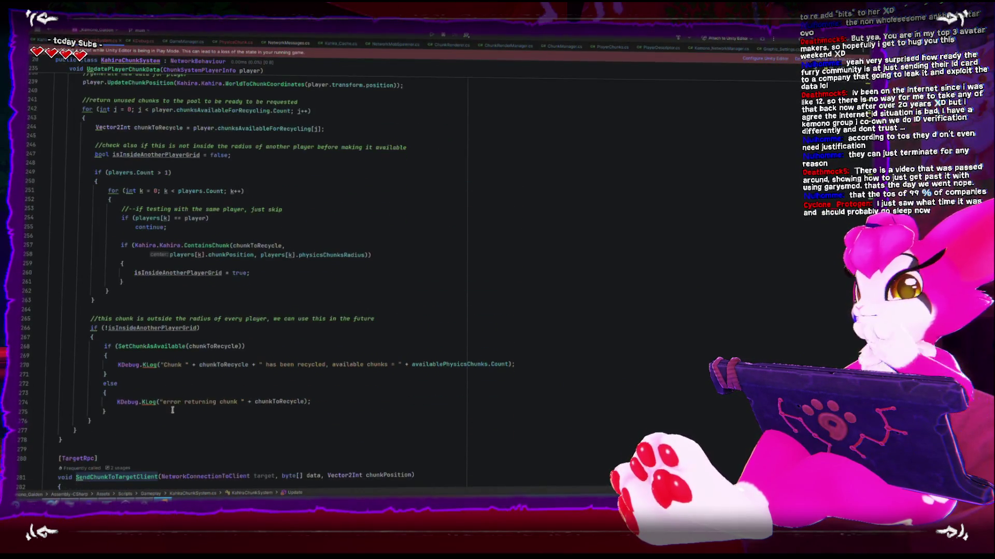
scroll(172, 410, "up", 2)
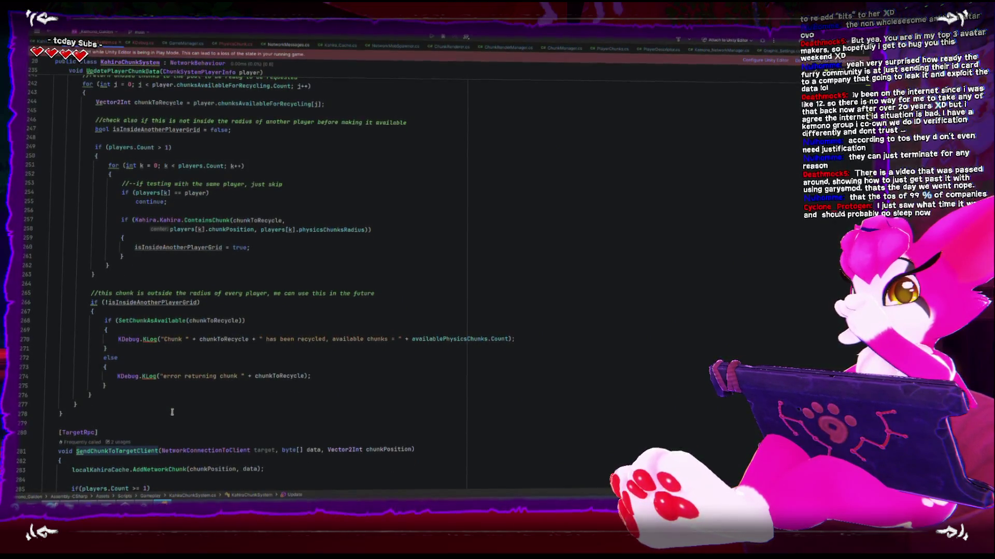
scroll(172, 412, "up", 1)
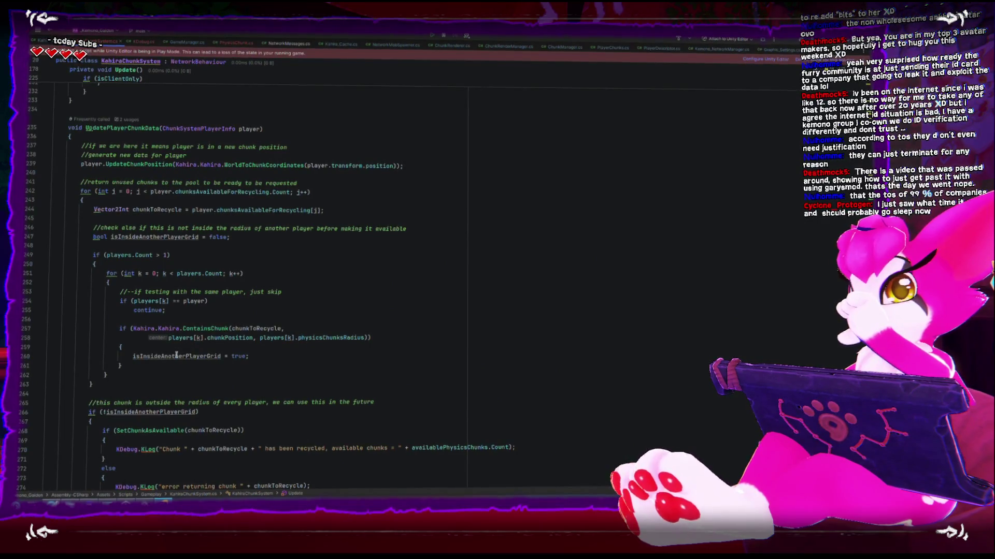
scroll(156, 356, "up", 5)
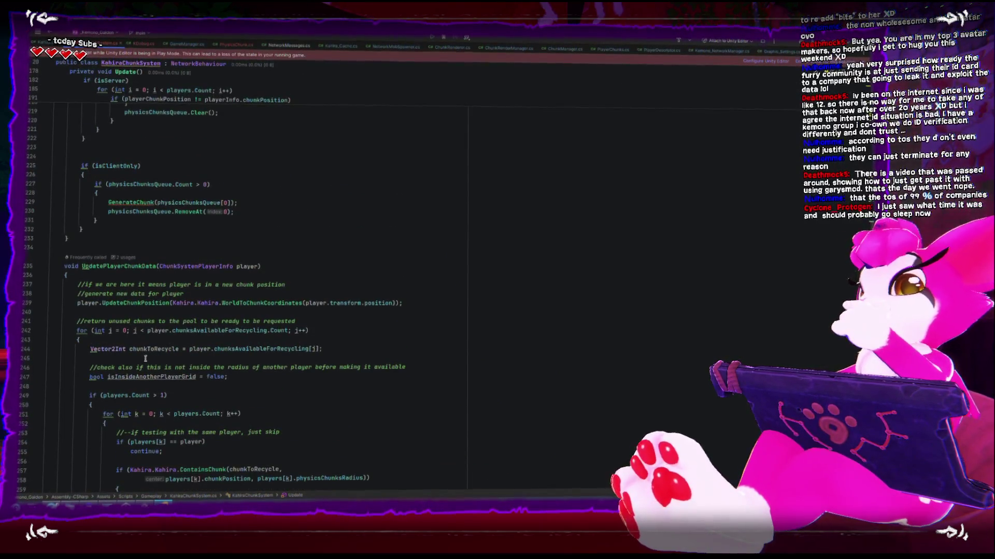
scroll(146, 359, "down", 20)
scroll(142, 356, "down", 15)
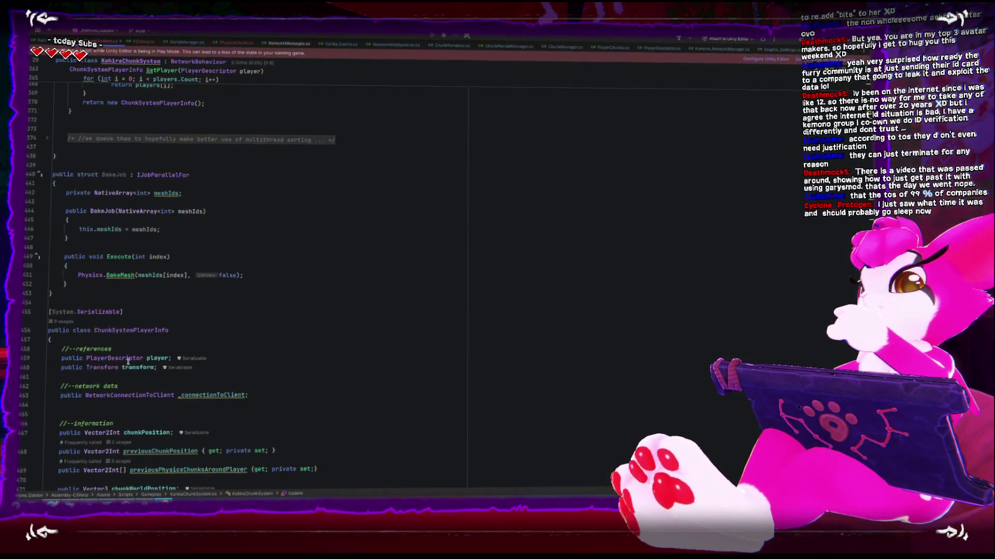
scroll(128, 361, "down", 5)
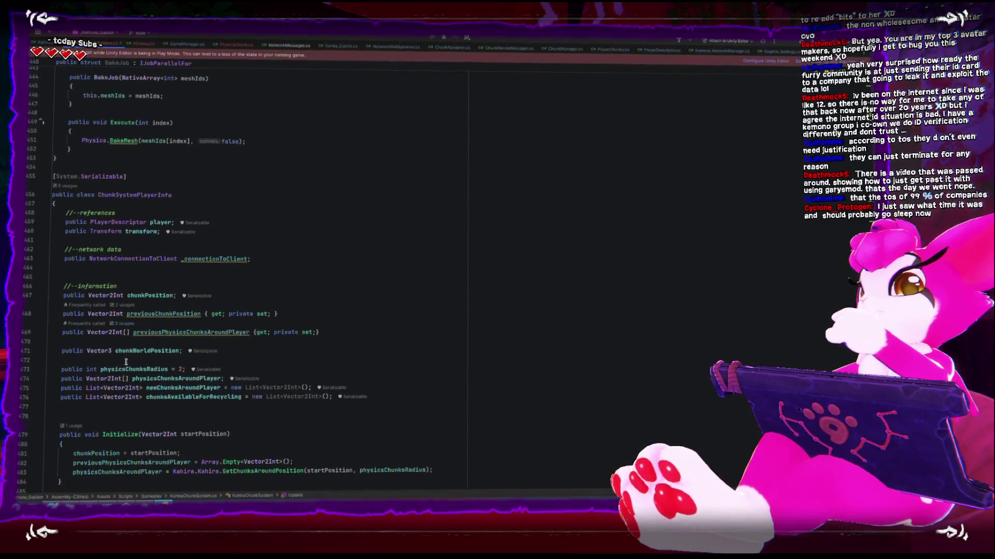
scroll(104, 181, "down", 3)
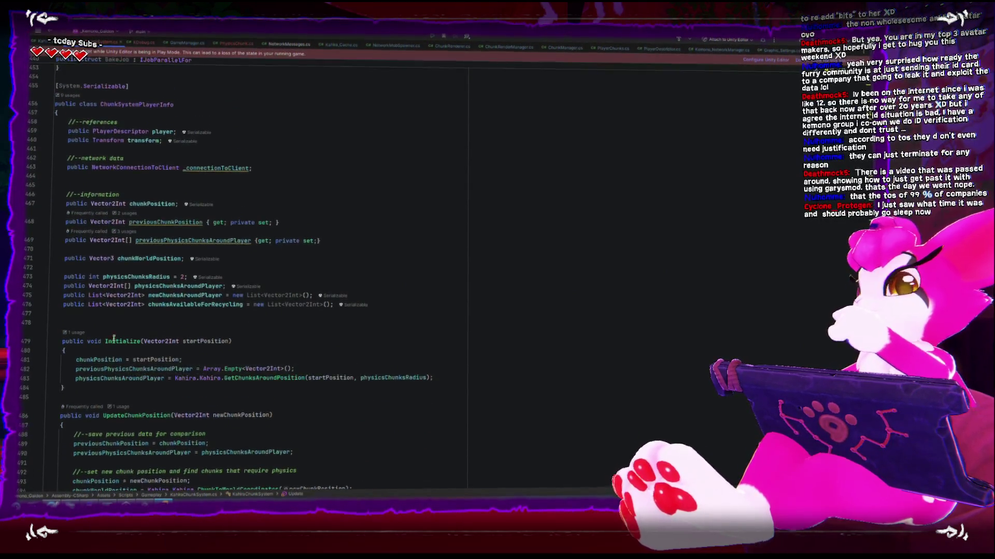
left_click(181, 105)
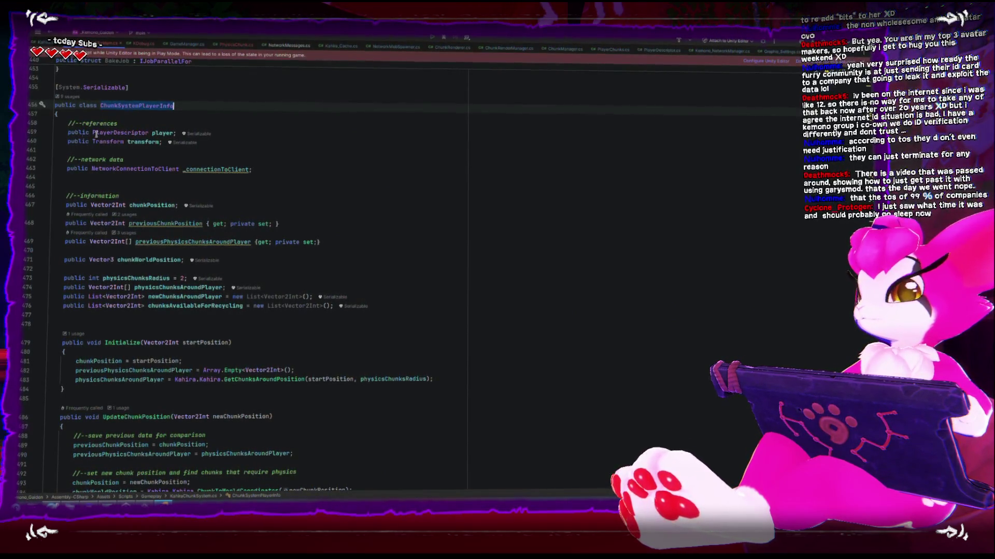
left_click(171, 132)
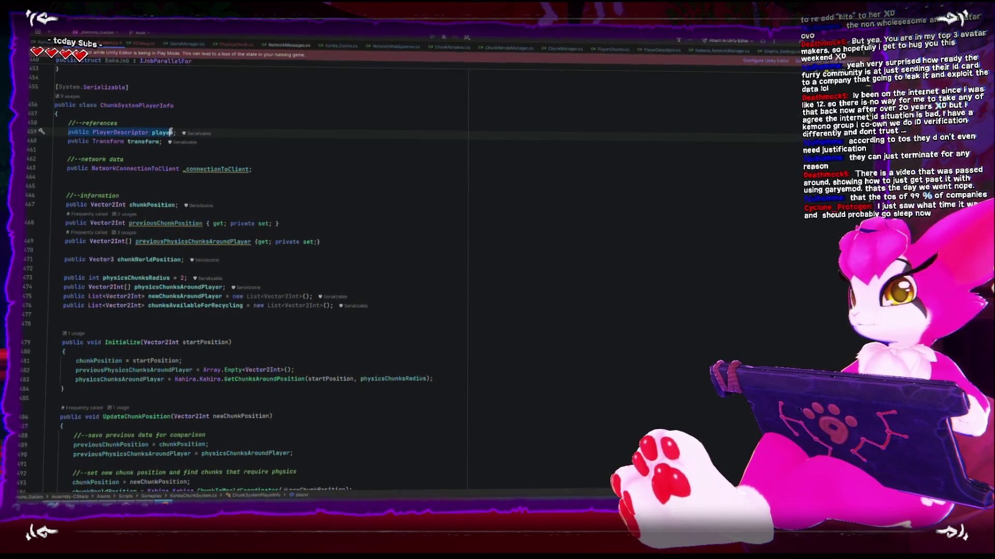
left_click(78, 138)
left_click_drag(155, 140, 159, 140)
left_click_drag(62, 169, 128, 170)
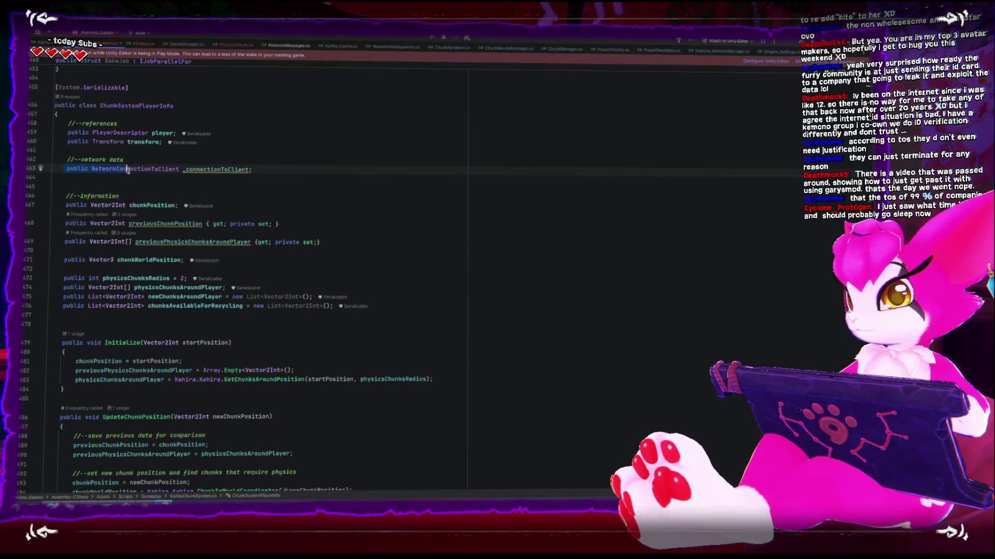
left_click(228, 174)
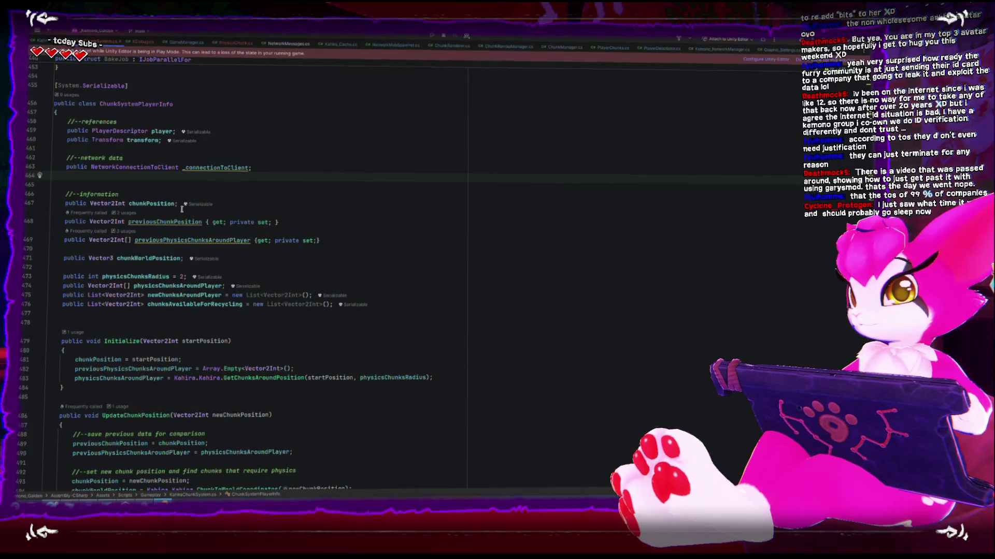
Highlight chunkPosition and previousChunkPosition, then list the three usages of previousPhysicsChunksAroundPlayer
double_click(157, 206)
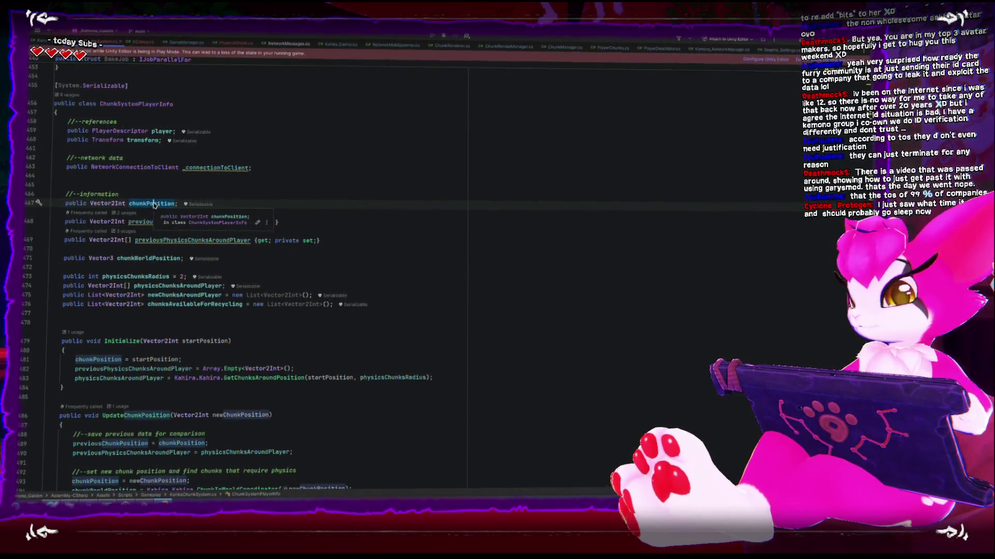
triple_click(151, 205)
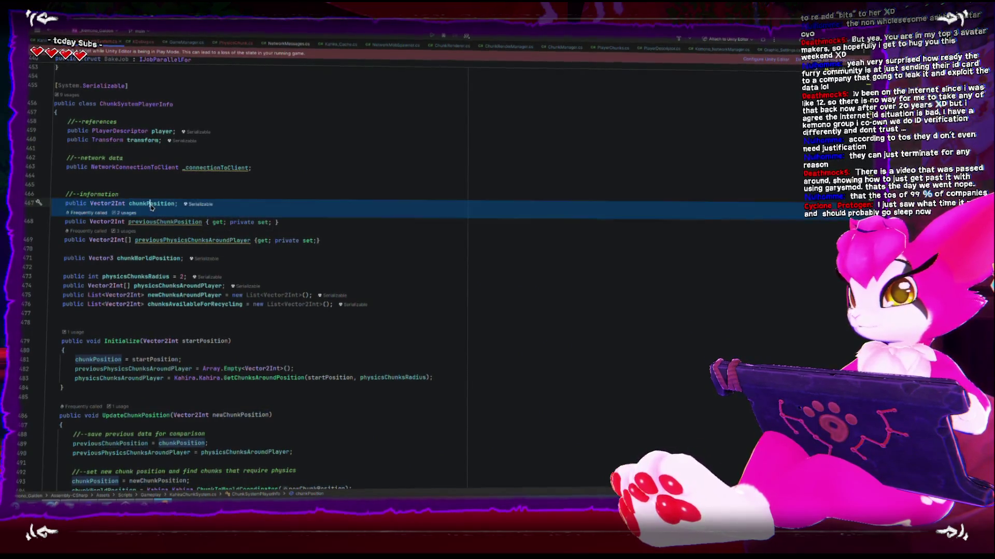
left_click(151, 205)
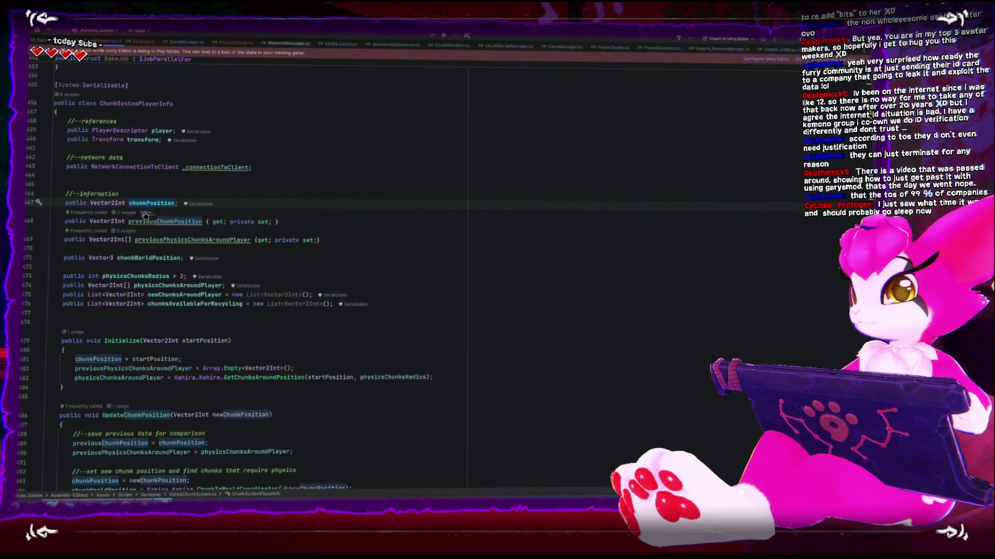
double_click(134, 221)
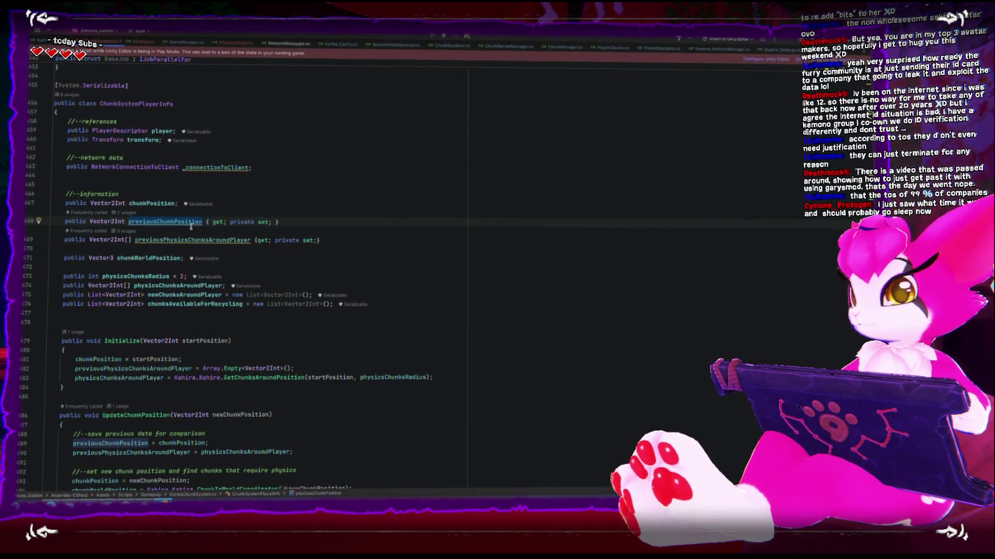
mouse_move(171, 240)
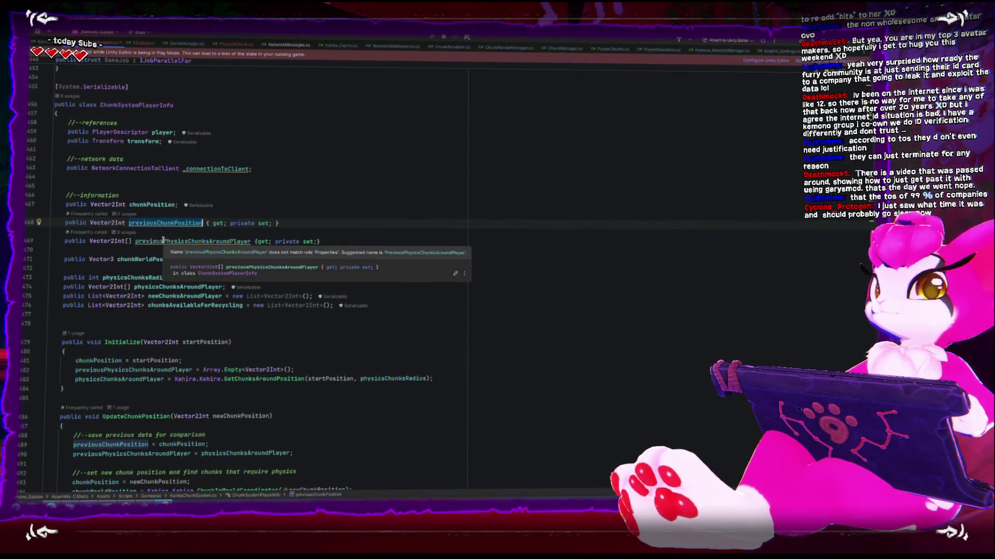
mouse_move(122, 255)
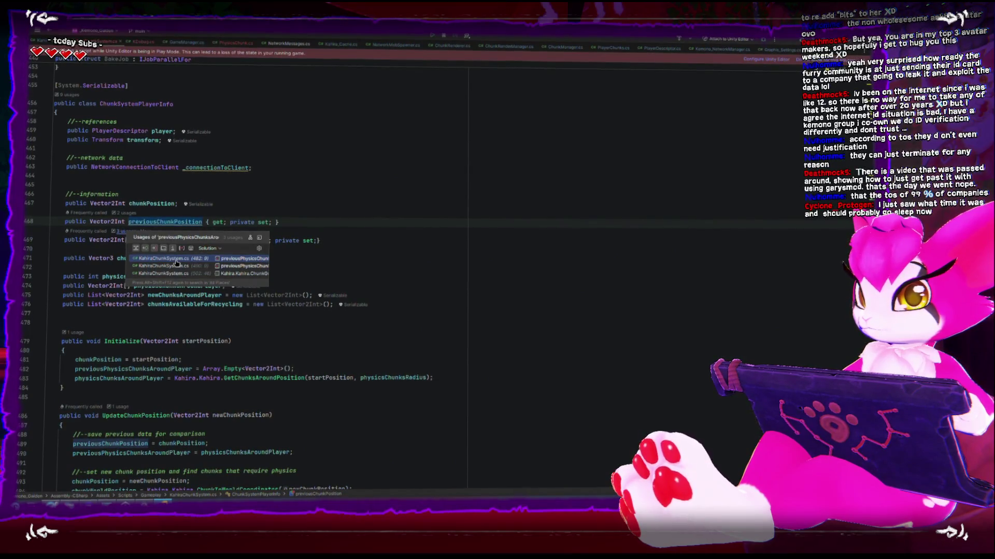
Jump to the third previousPhysicsChunksAroundPlayer usage, then back up to chunksAvailableForRecycling
left_click(172, 271)
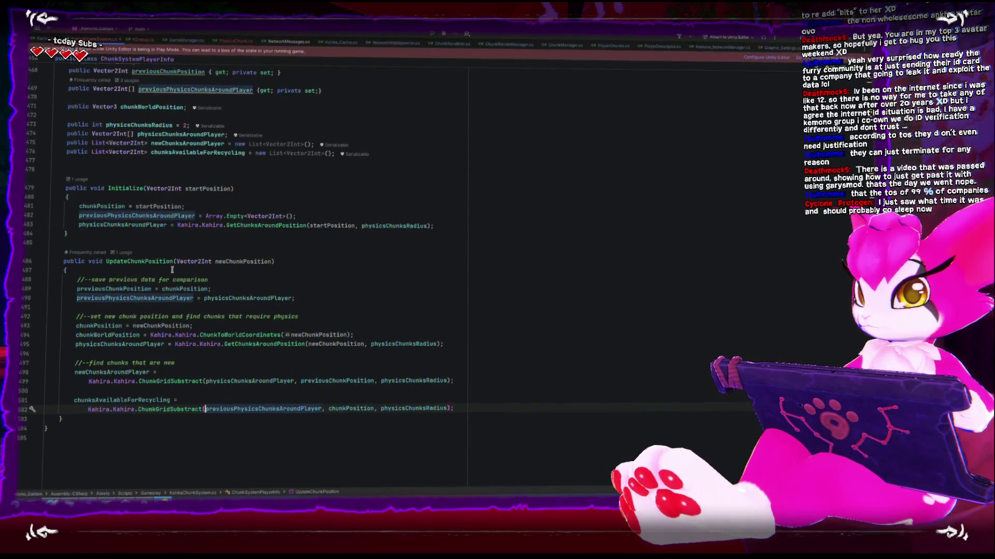
scroll(101, 259, "up", 1)
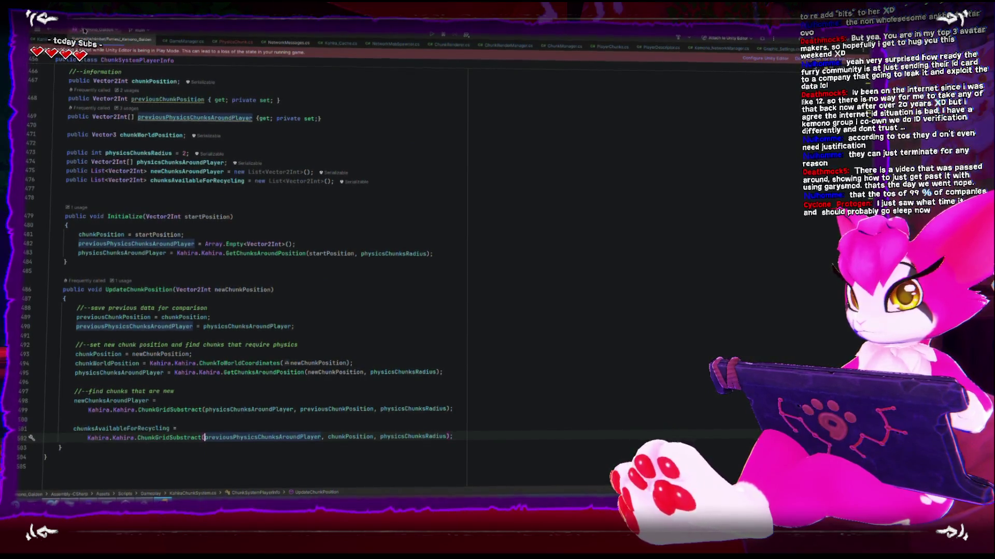
scroll(249, 279, "up", 4)
left_click(164, 286)
scroll(238, 353, "up", 8)
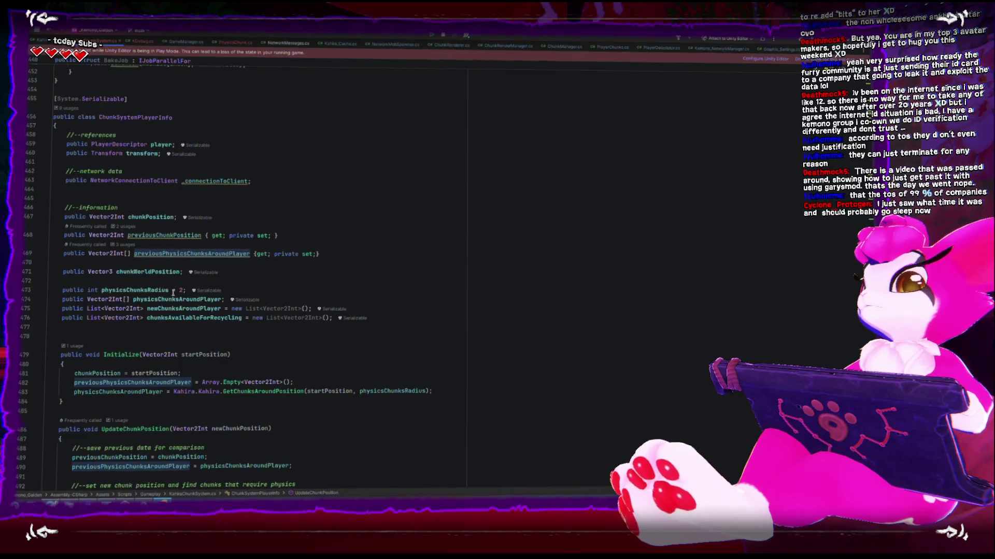
scroll(230, 350, "up", 4)
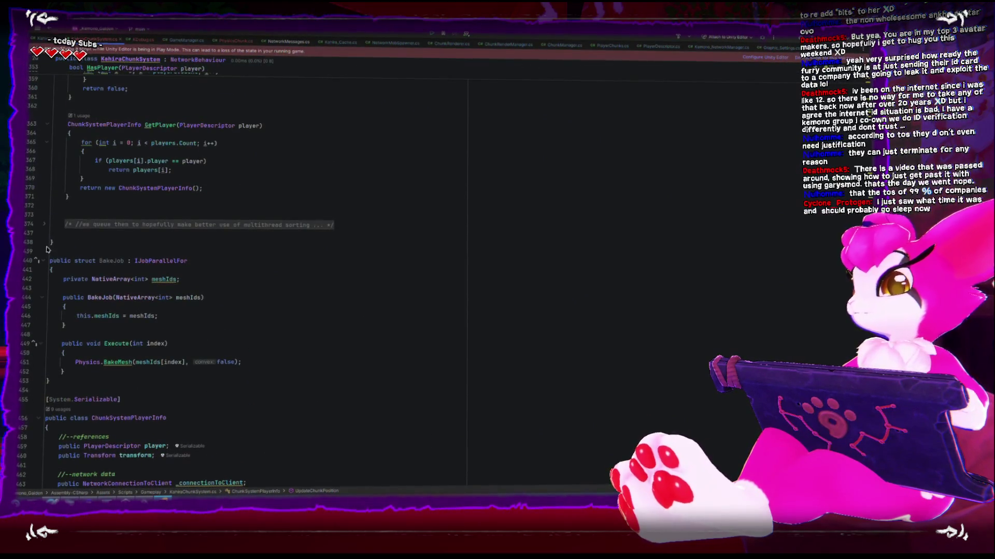
Expand the folded commented-out GenerateChunks block at line 374 and delete it
left_click(46, 226)
scroll(81, 250, "down", 13)
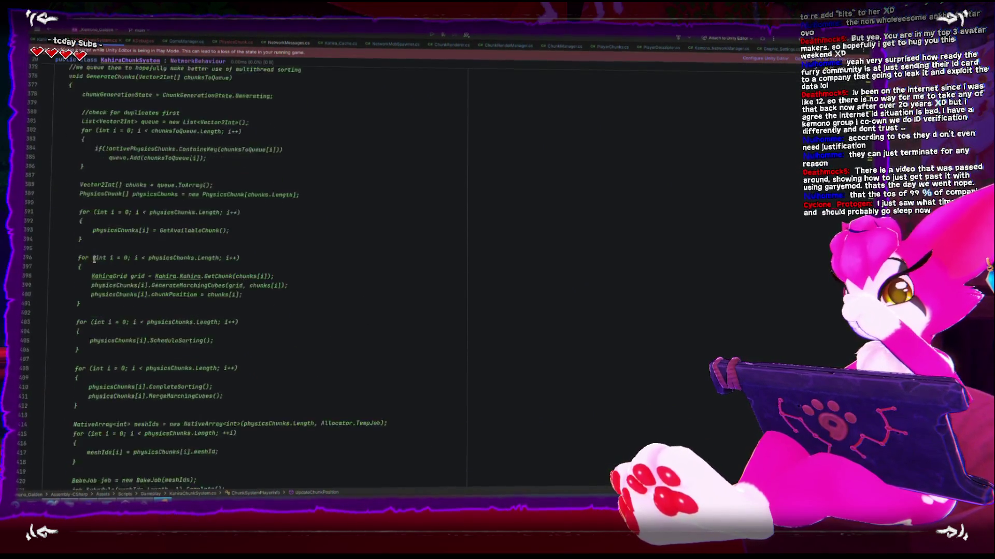
mouse_move(62, 406)
left_mouse_down()
mouse_move(57, 235)
mouse_move(44, 217)
left_mouse_up()
scroll(61, 306, "up", 15)
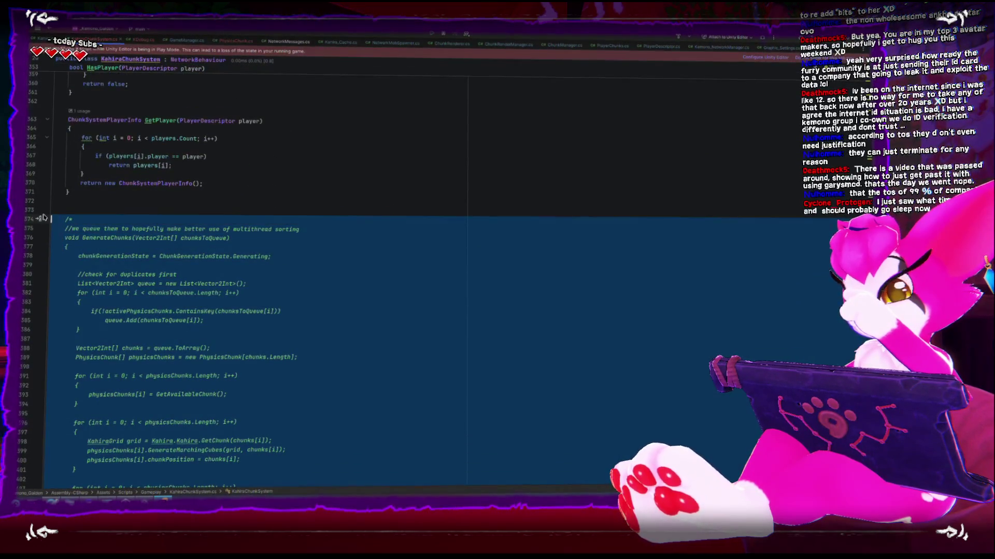
key("Delete")
Review the BakeJob struct that now directly follows GetPlayer
key("Up")
key("Up")
key("Up")
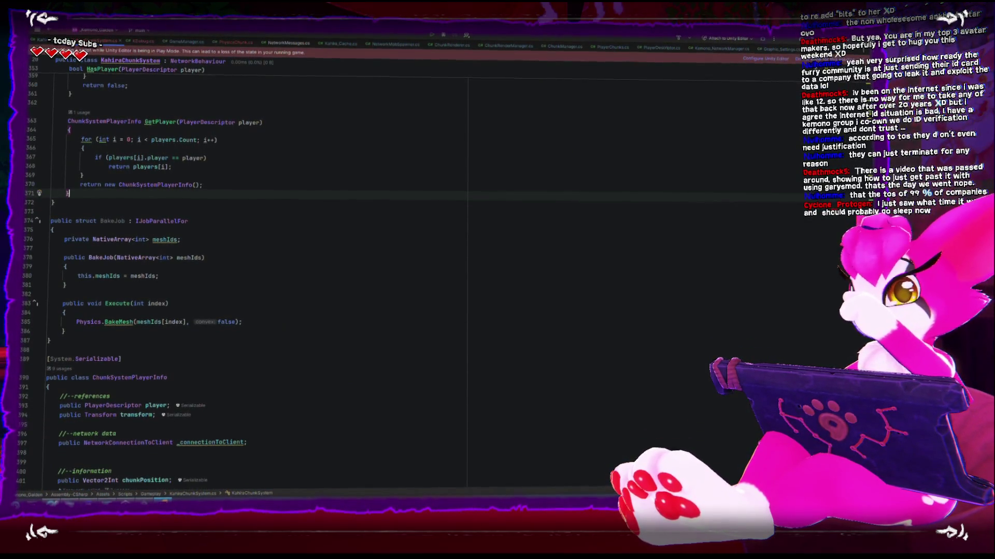
scroll(324, 296, "up", 2)
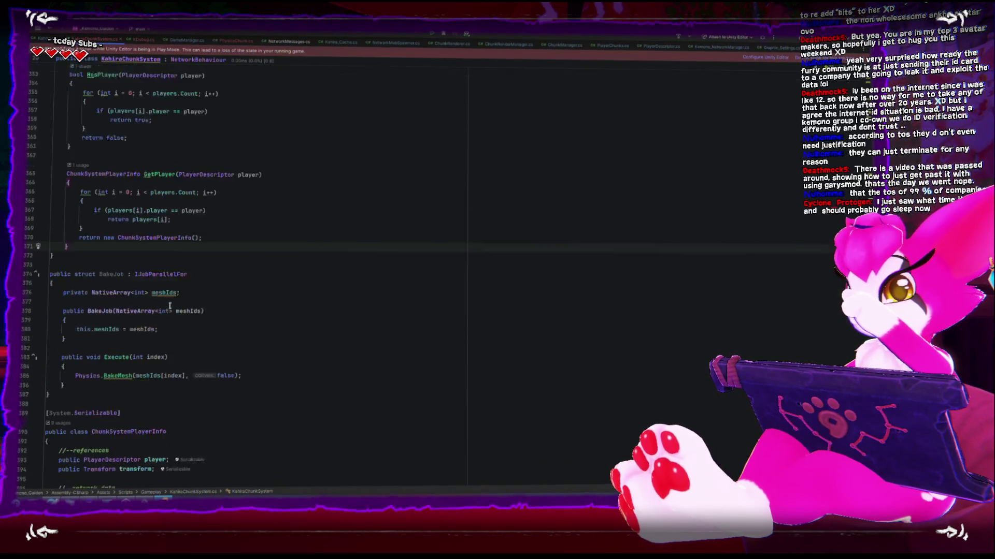
scroll(170, 306, "down", 2)
left_click_drag(64, 355, 50, 234)
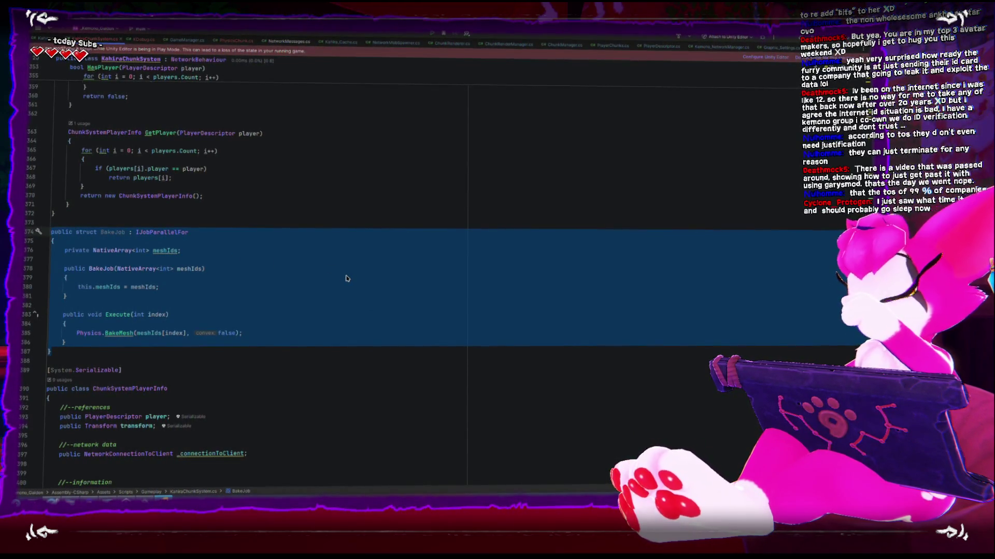
scroll(346, 279, "up", 1)
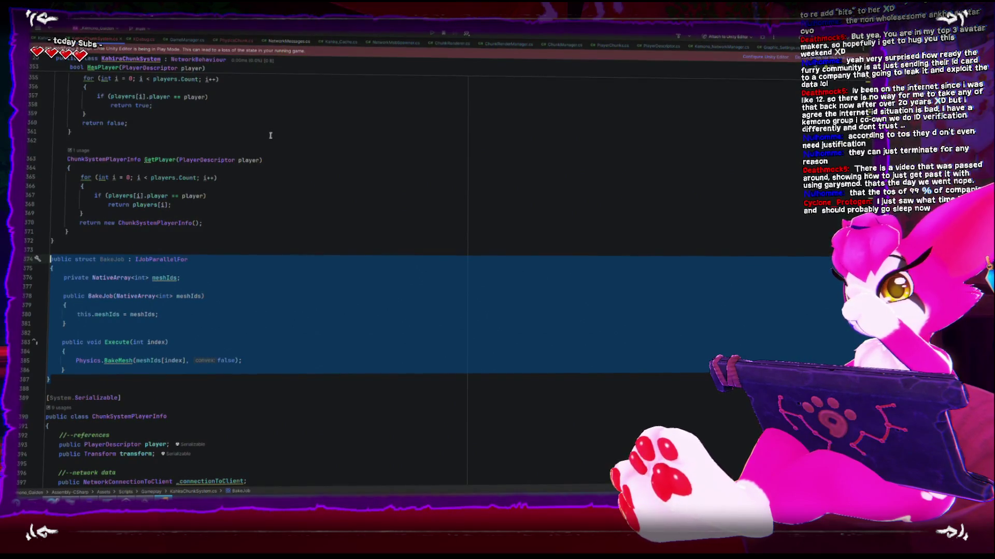
left_click(242, 251)
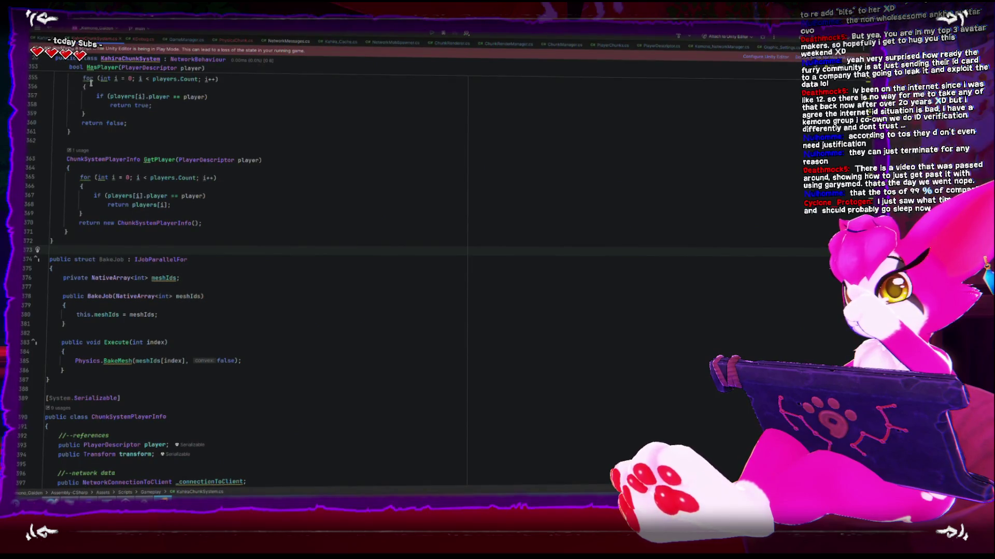
Scroll past GenerateChunk and GetAvailableChunk to UpdatePlayerChunkData's WorldToChunkCoordinates call on line 239
scroll(149, 265, "up", 5)
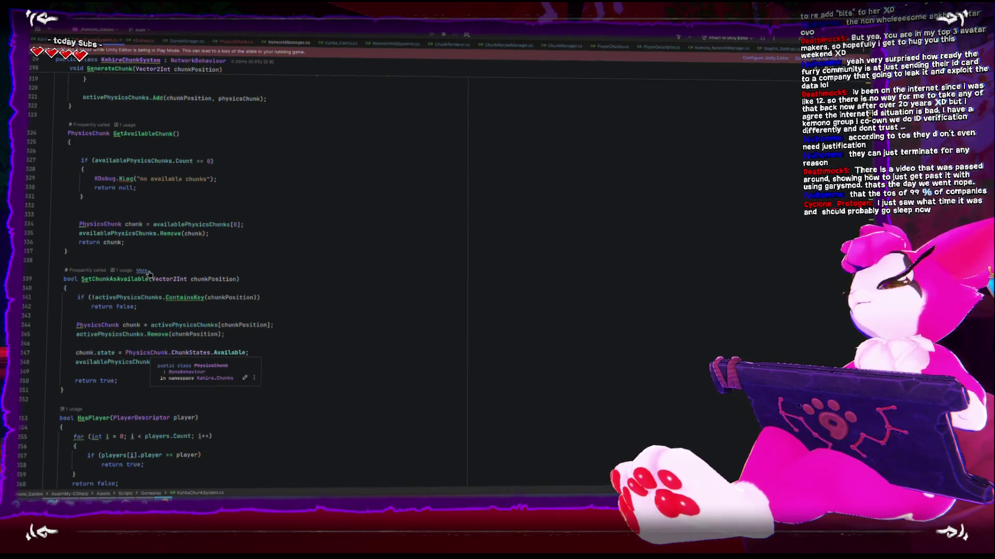
mouse_move(154, 278)
scroll(155, 278, "up", 5)
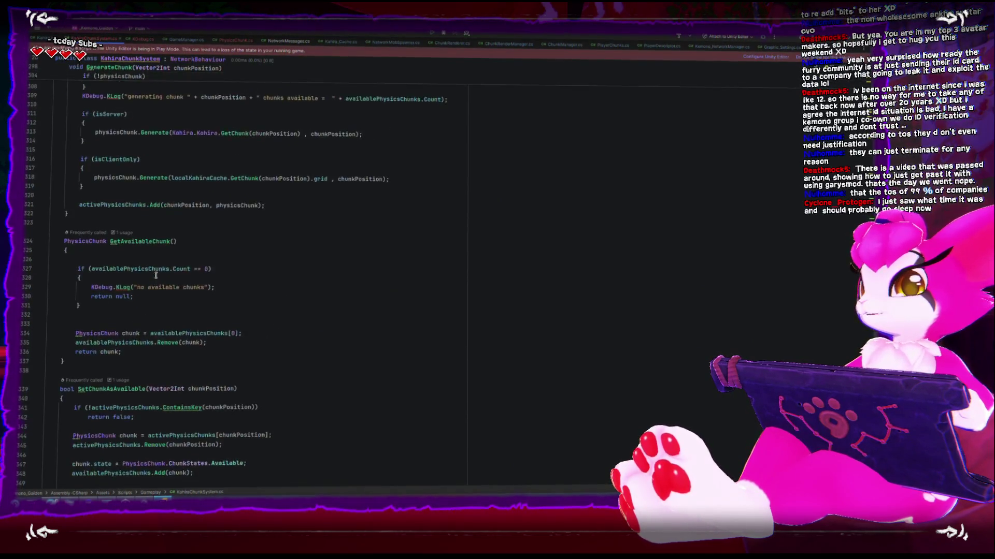
scroll(156, 277, "up", 3)
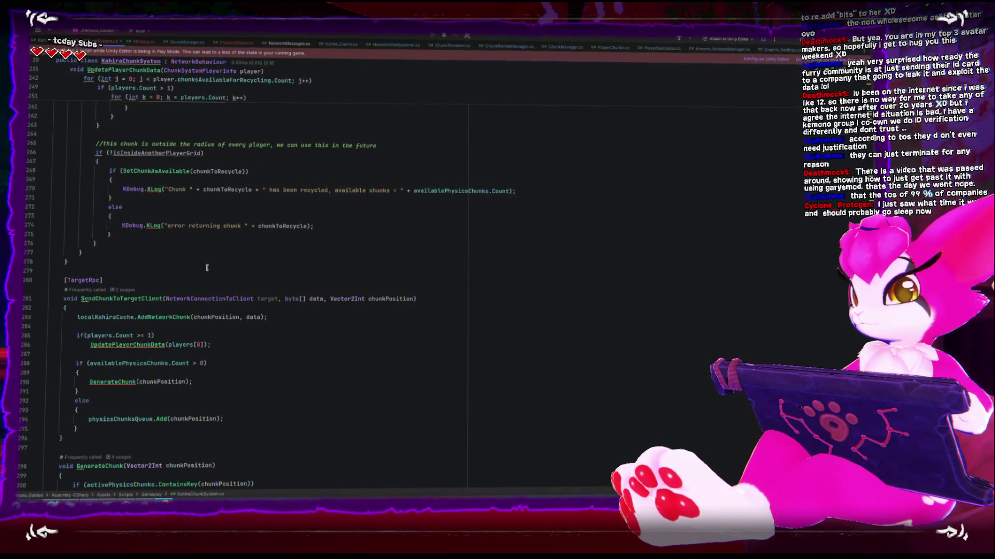
scroll(206, 280, "up", 8)
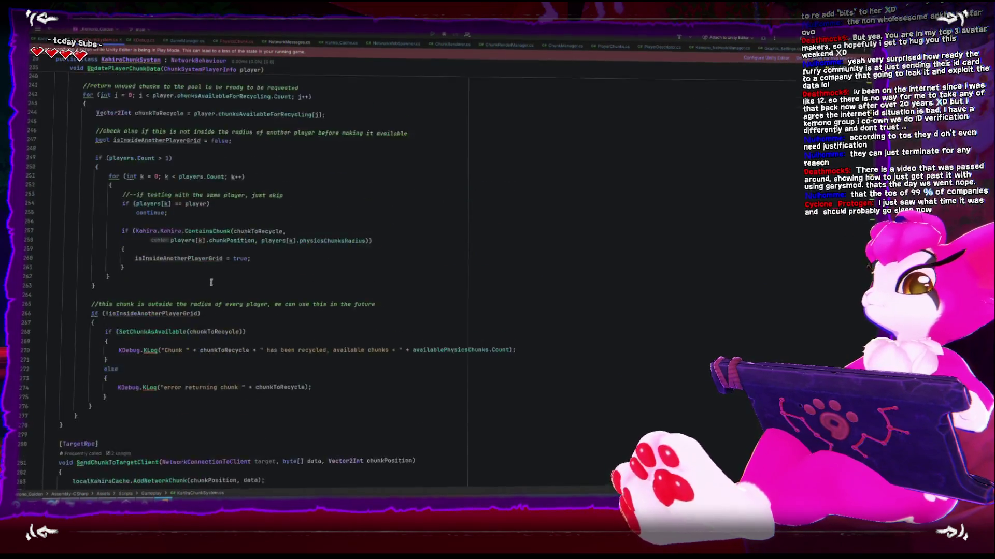
scroll(211, 283, "up", 1)
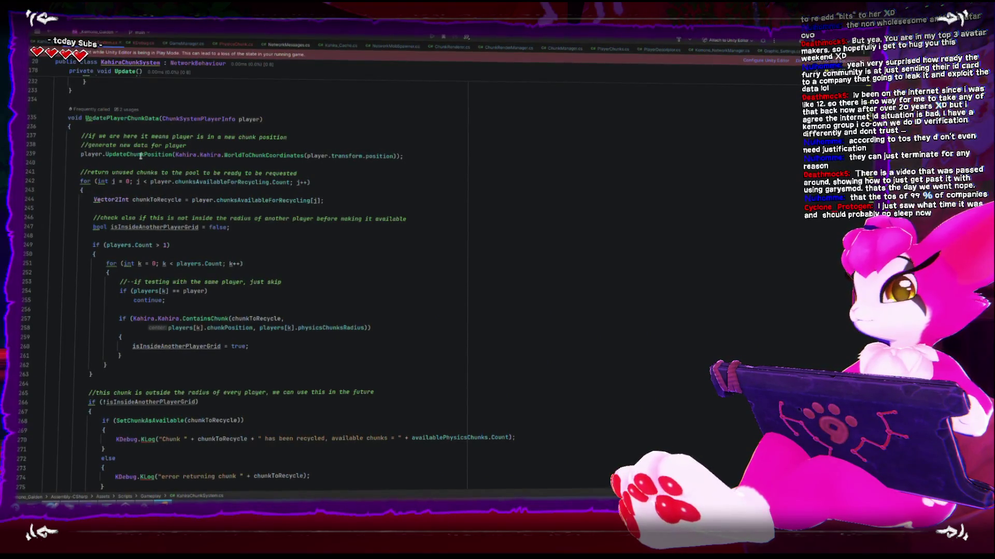
left_click(285, 154)
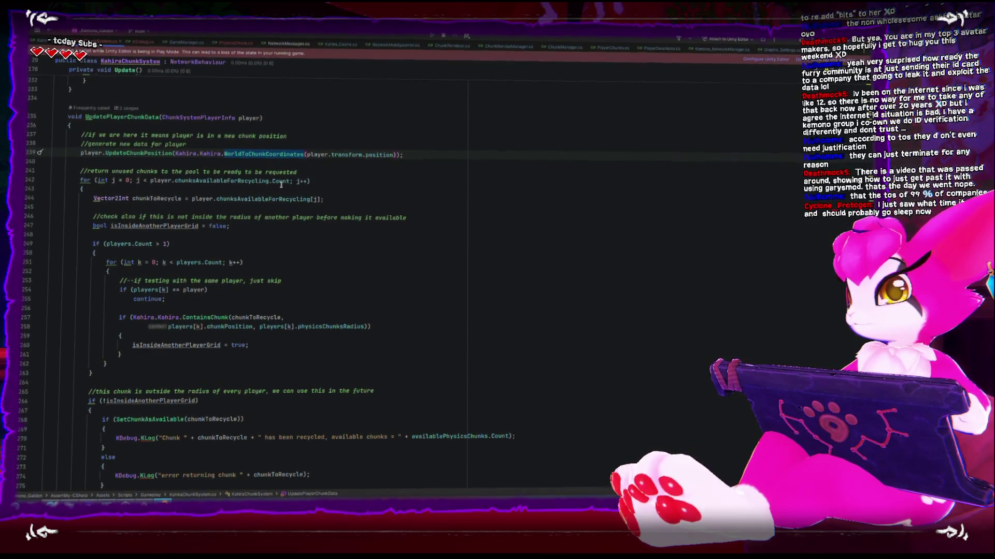
Step through WorldToChunkCoordinates usages up to Update's isServer block and its UpdatePlayerChunkData call
scroll(281, 184, "up", 6)
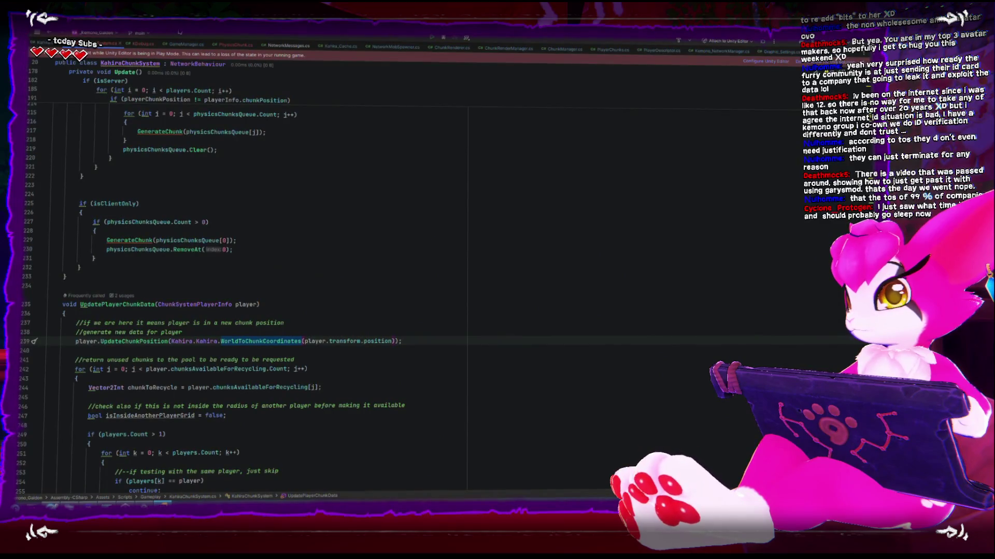
scroll(190, 172, "up", 10)
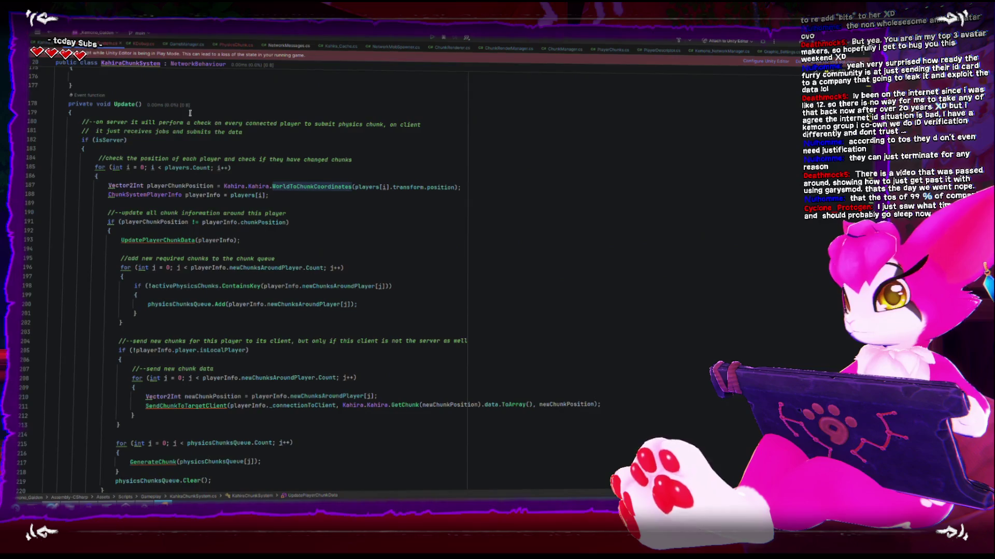
key("ctrl+shift+Down")
left_click(156, 294)
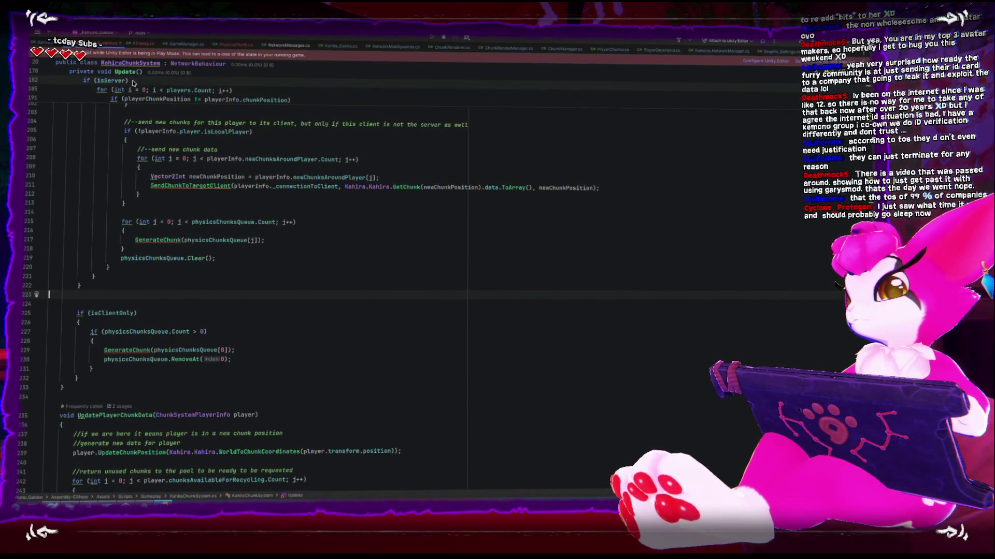
scroll(148, 149, "up", 3)
scroll(148, 149, "up", 5)
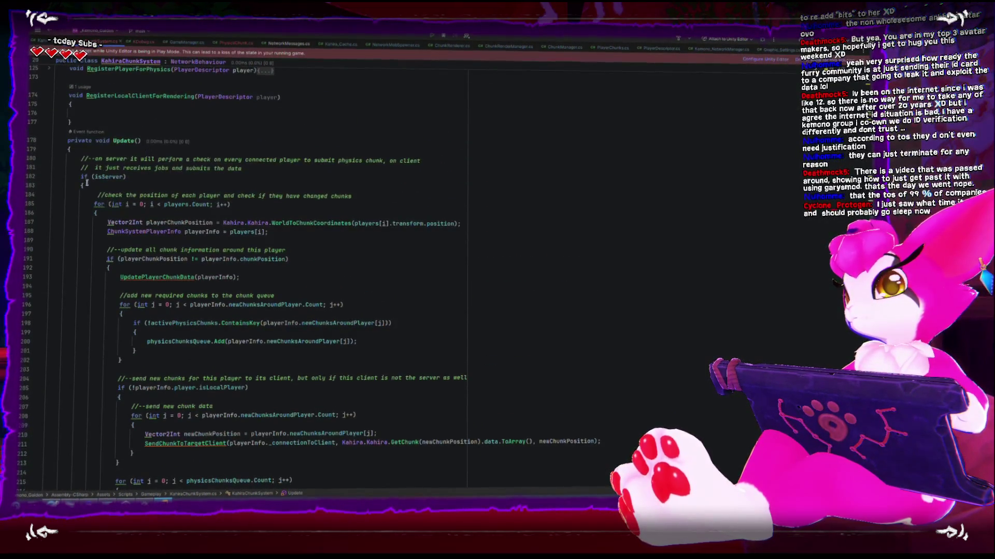
left_click(61, 177)
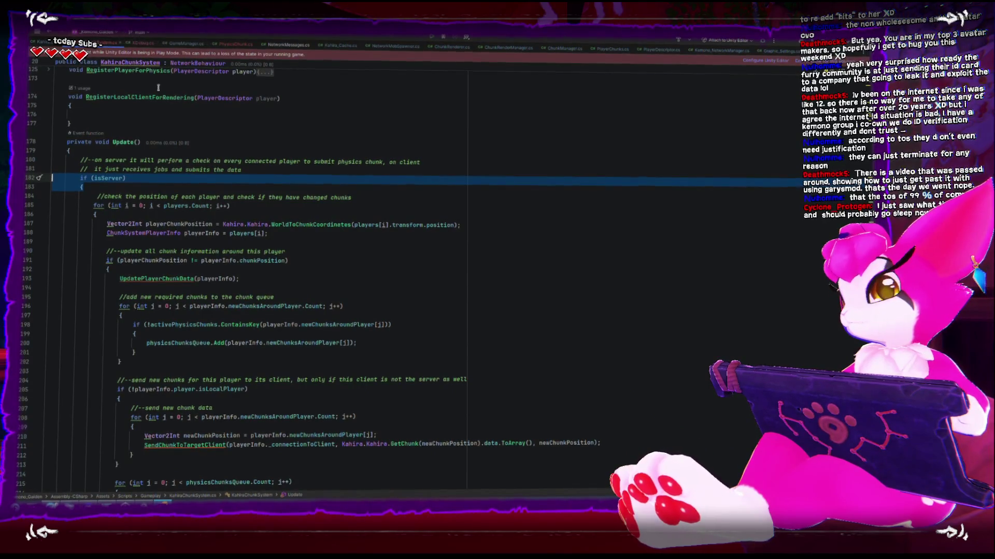
right_click(171, 277)
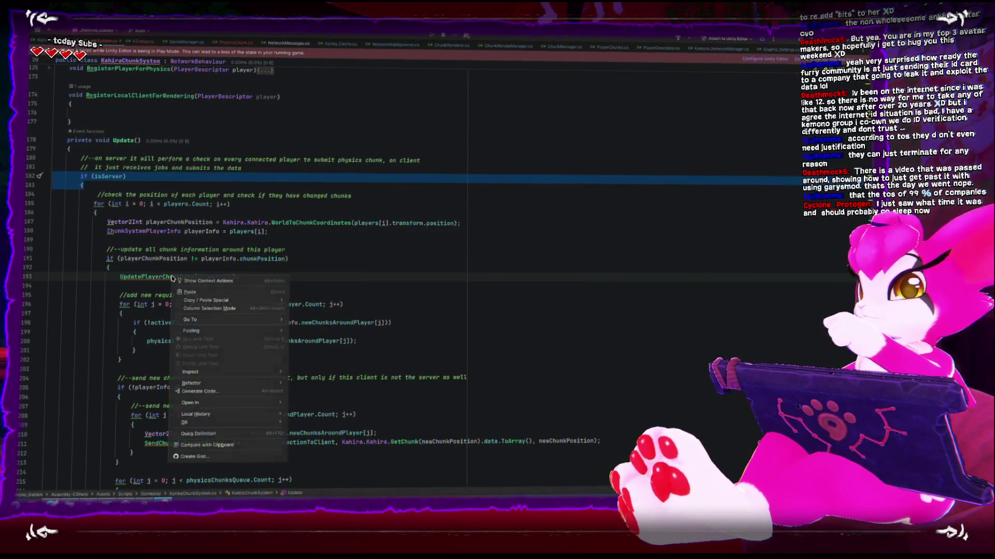
left_click(114, 289)
Highlight ContainsKey, physicsChunksQueue and Add in the new-chunk queueing loop, lines 198–200
scroll(114, 233, "down", 3)
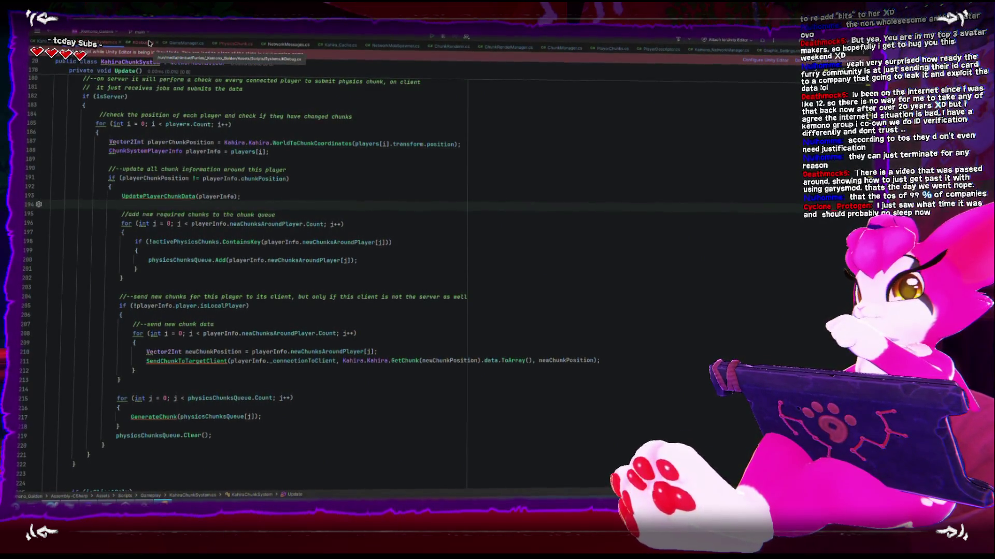
left_click(253, 227)
double_click(230, 241)
double_click(212, 259)
double_click(217, 258)
double_click(184, 259)
double_click(222, 260)
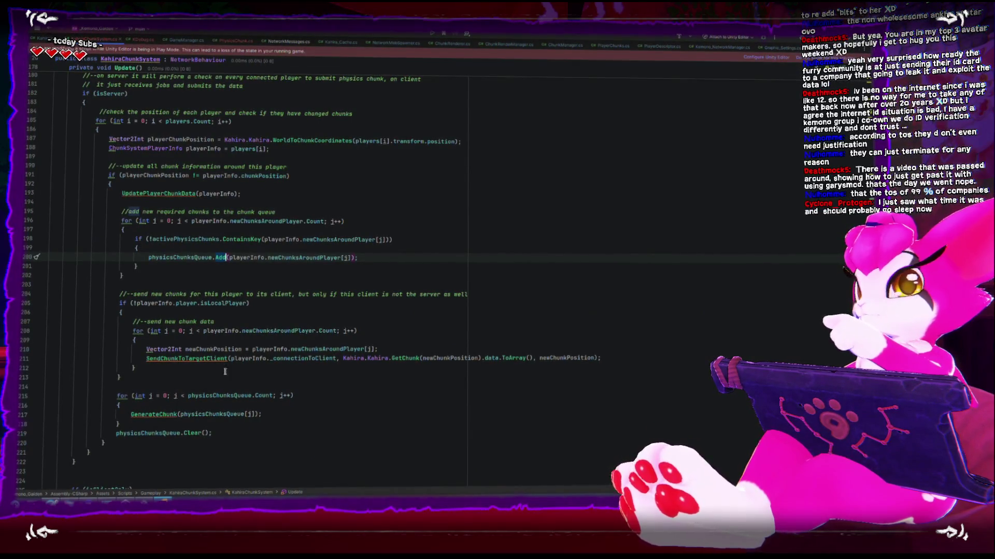
Scroll down to ChunkSystemPlayerInfo and place the caret on physicsChunksRadius = 2 at line 407
scroll(225, 371, "down", 10)
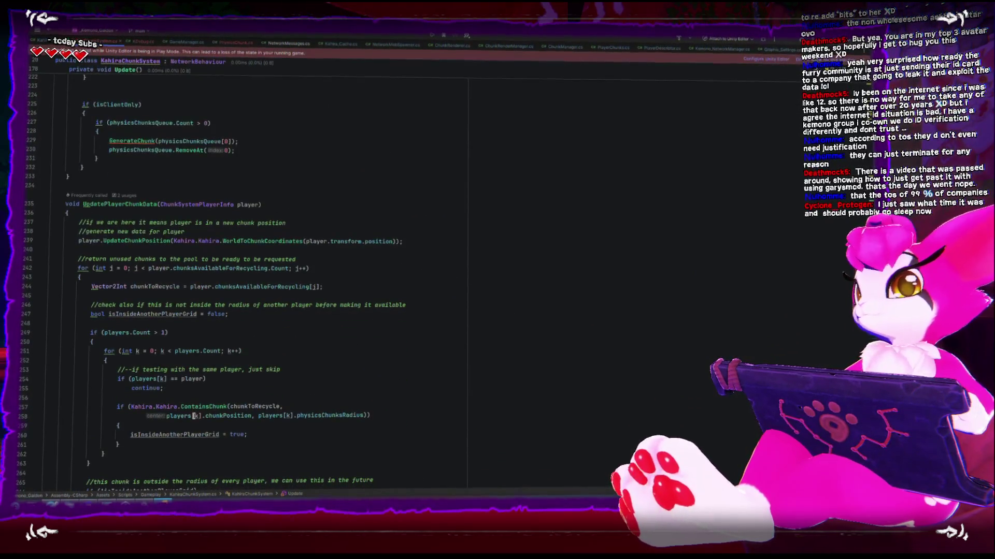
scroll(194, 416, "down", 15)
scroll(188, 413, "down", 13)
scroll(187, 413, "down", 8)
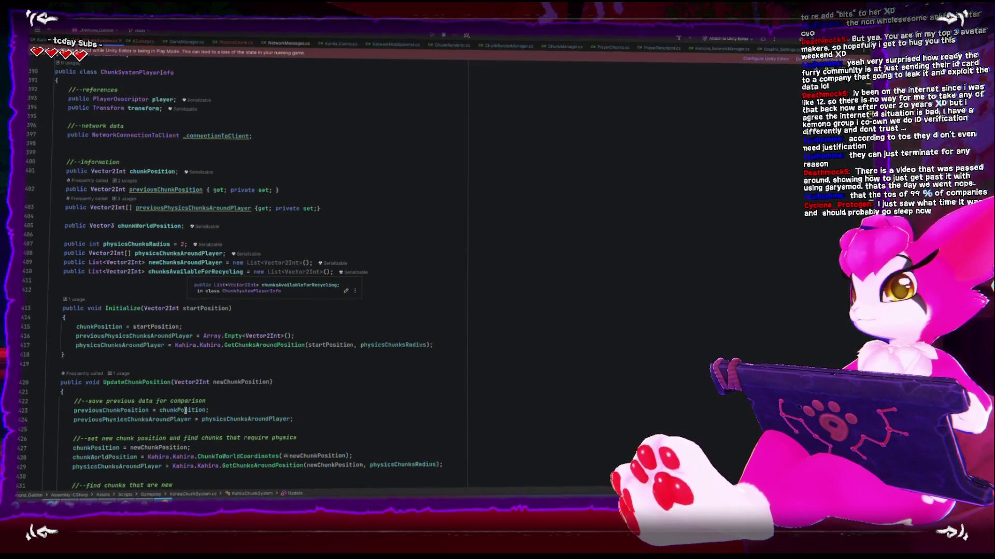
scroll(184, 410, "up", 4)
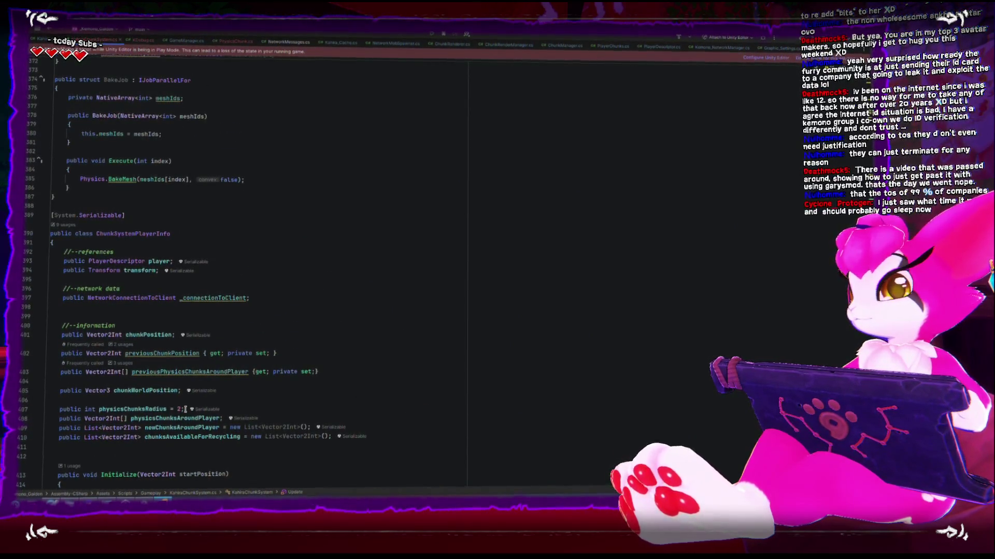
scroll(185, 410, "down", 3)
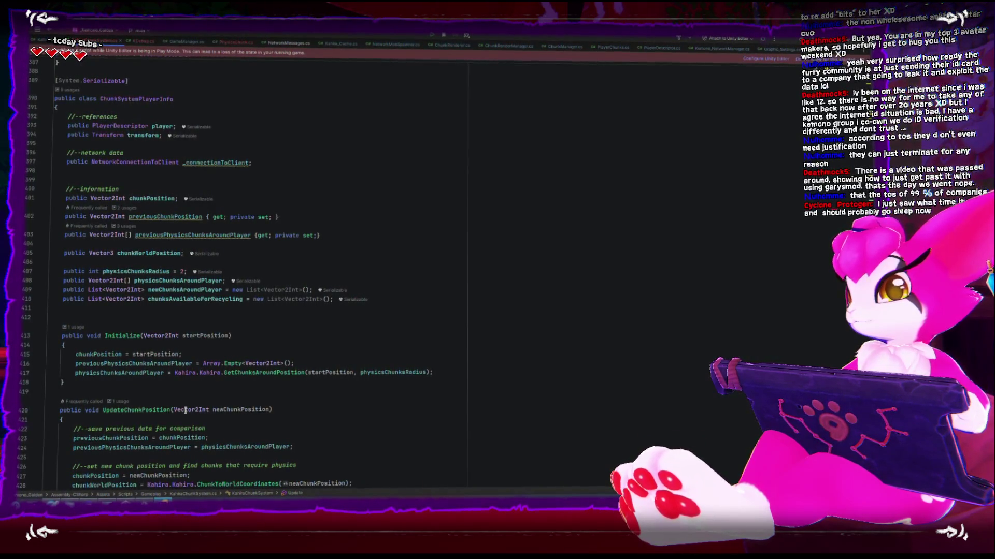
left_click(285, 267)
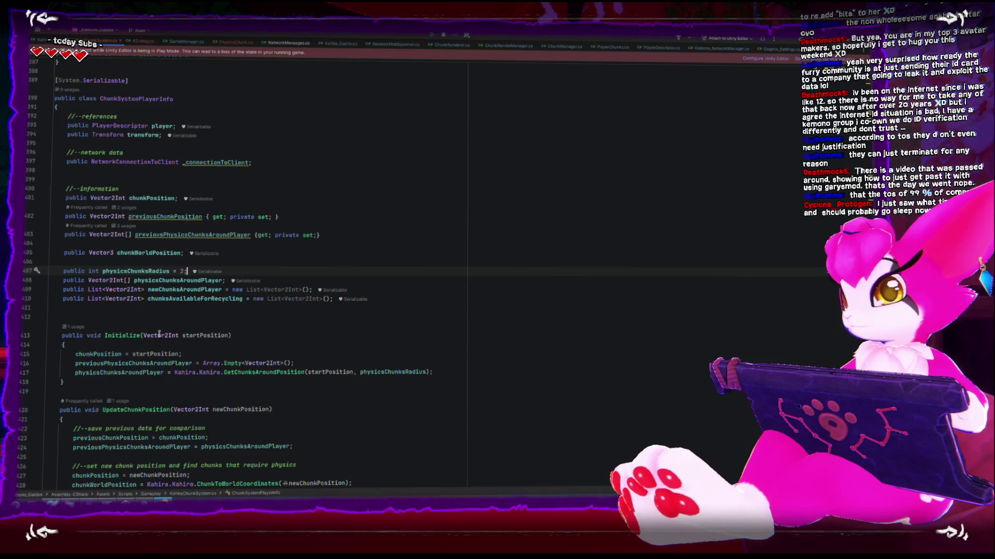
Review the ChunkGridSubstract uses and chunk lists in UpdateChunkPosition
scroll(189, 365, "down", 1)
scroll(254, 351, "down", 4)
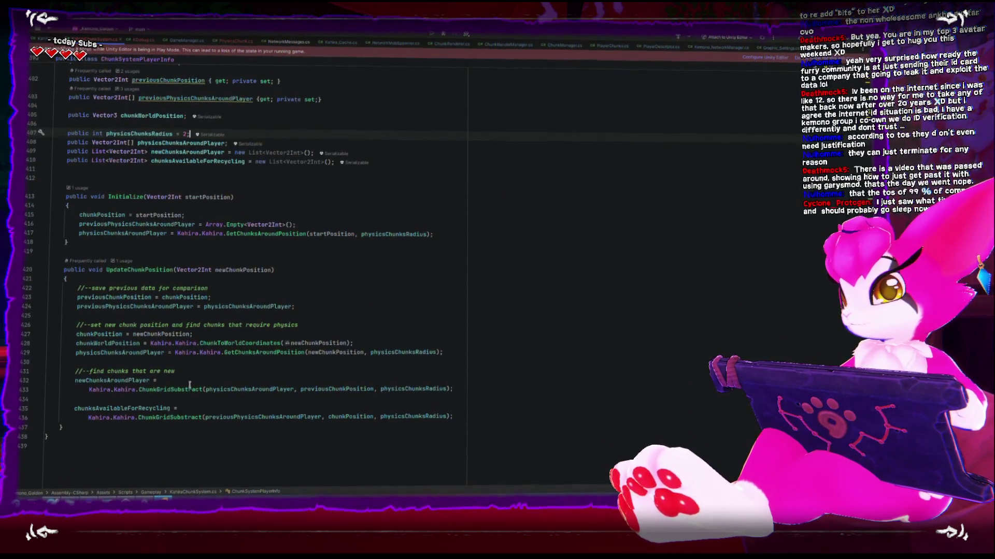
left_click(180, 416)
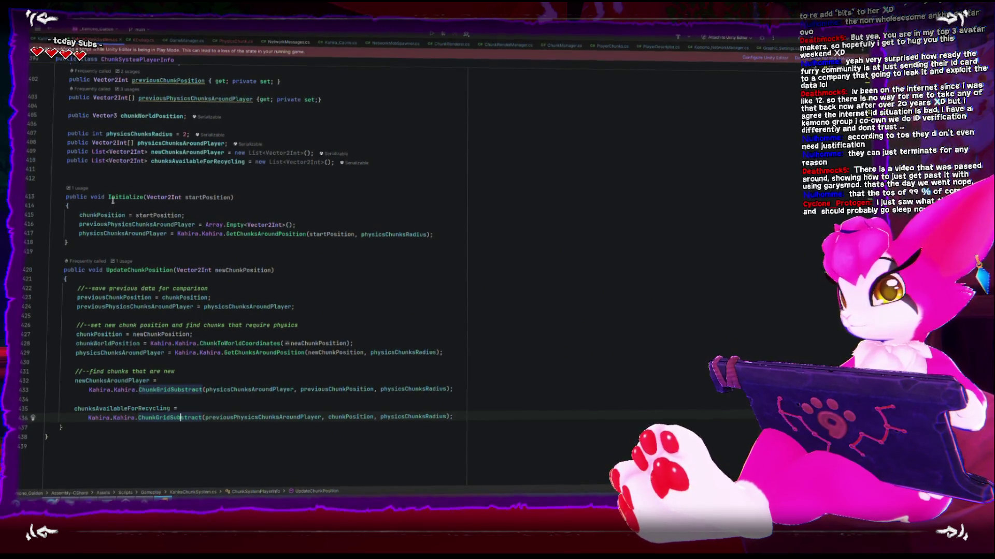
mouse_move(114, 196)
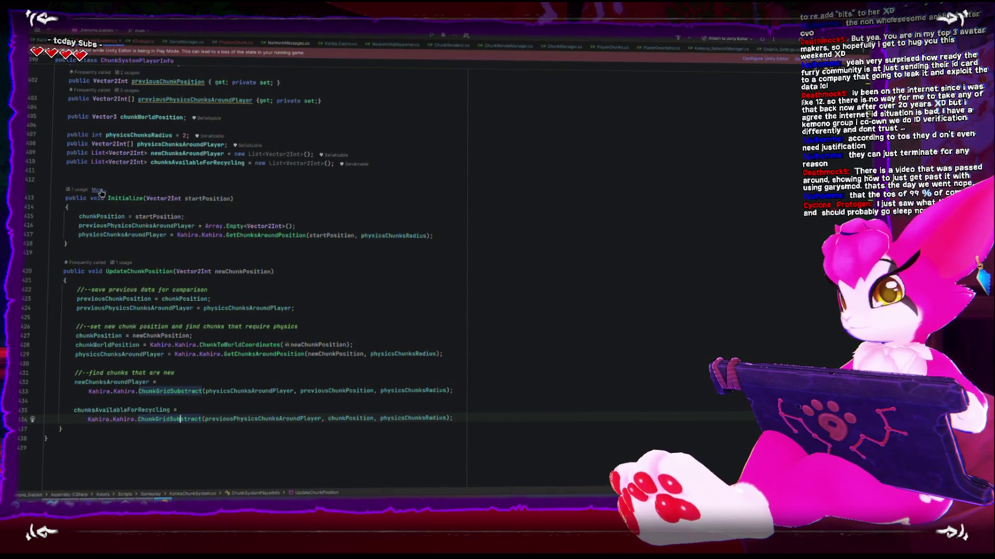
left_click(266, 398)
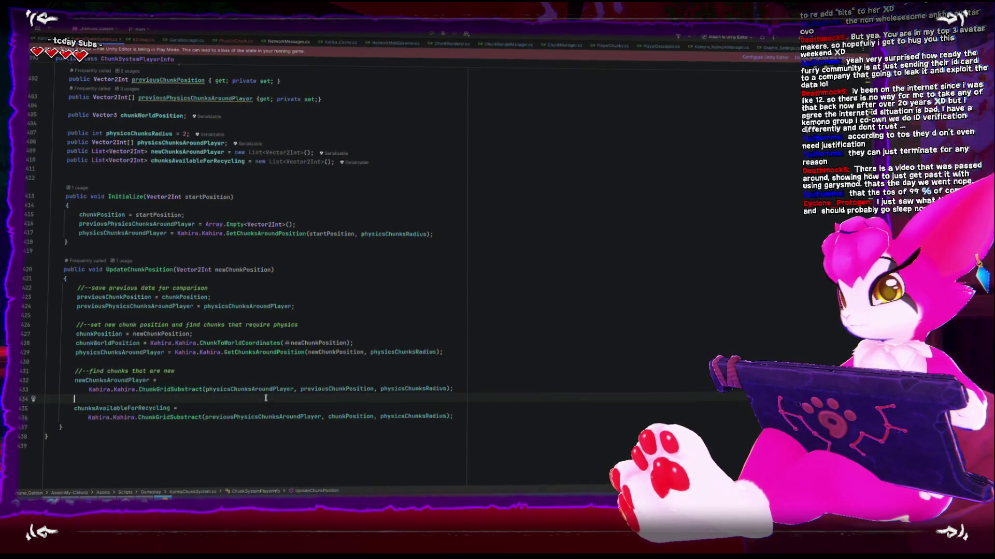
mouse_move(260, 389)
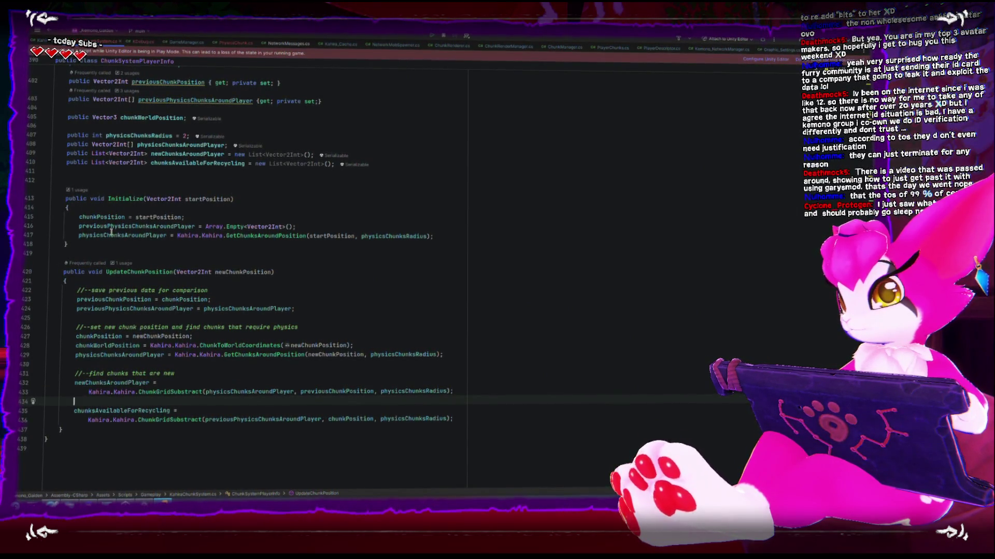
Insert a blank line above the GetChunksAroundPosition call and open its definition in Kahira.cs
left_click(257, 352)
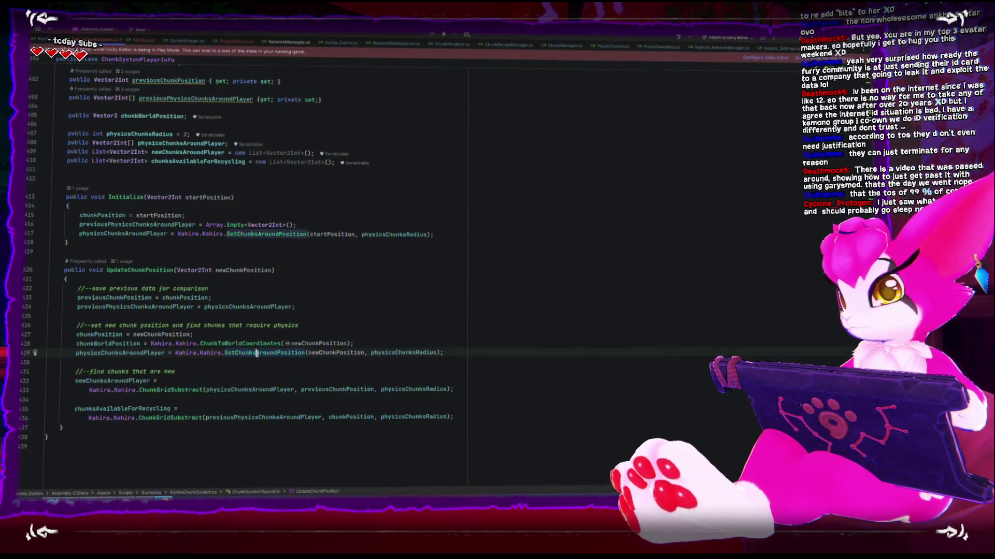
key("Up")
key("End")
key("Return")
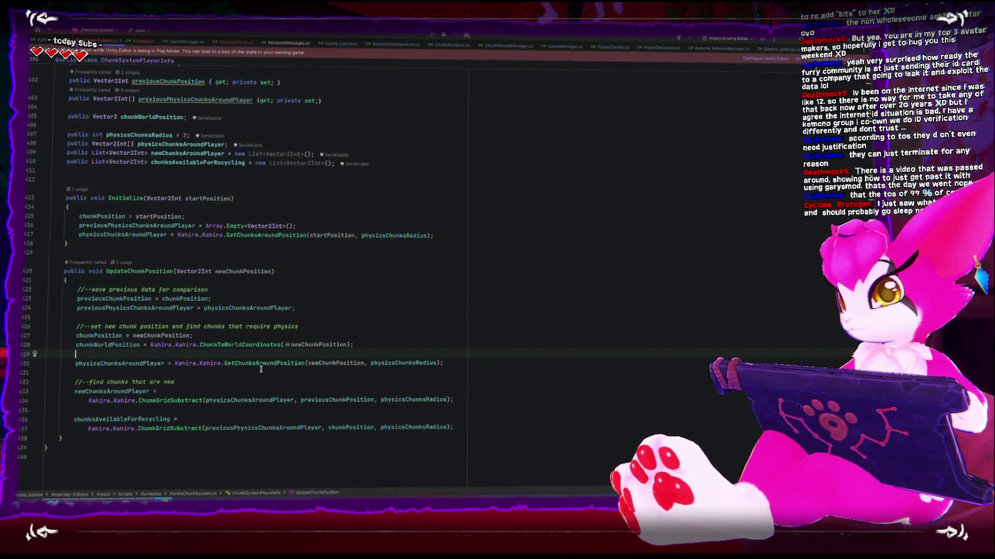
left_click(269, 364)
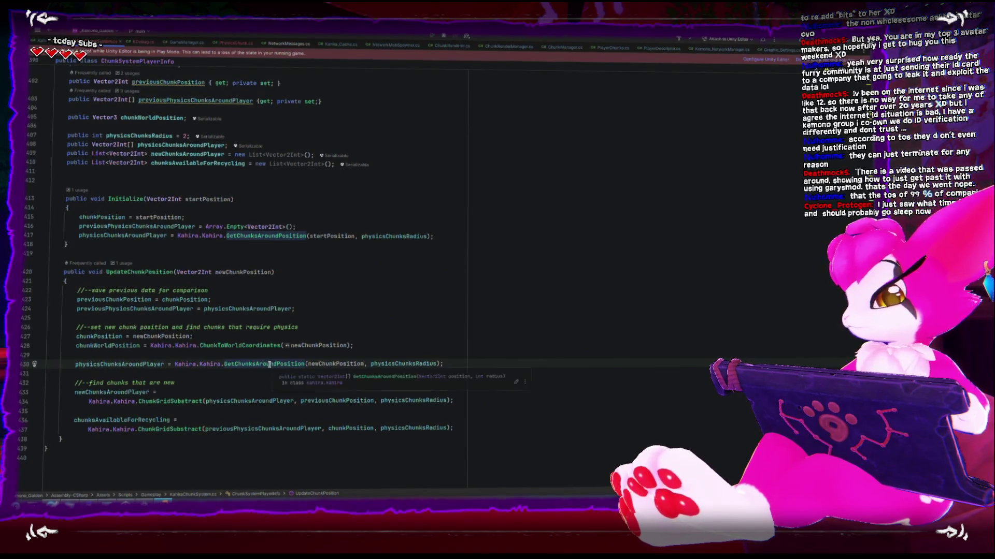
left_click(269, 364, "ctrl")
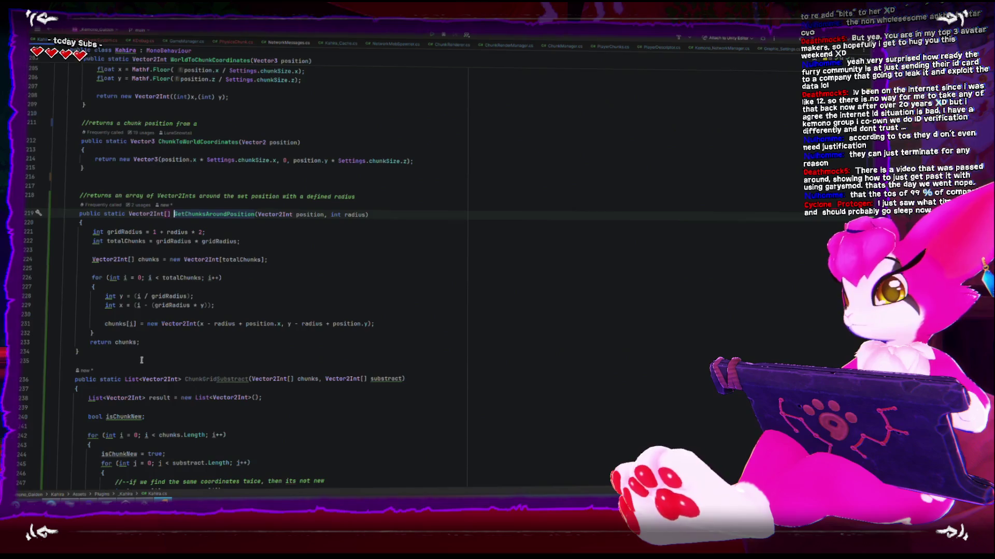
Read GetChunksAroundPosition's square chunk grid in Kahira.cs, then navigate back to its call on line 430
scroll(142, 360, "down", 1)
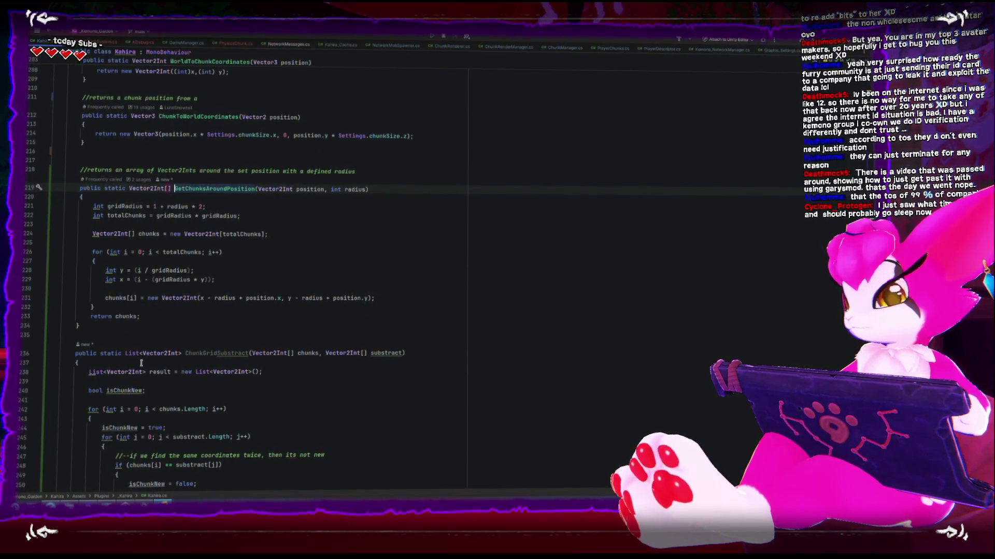
scroll(140, 361, "down", 4)
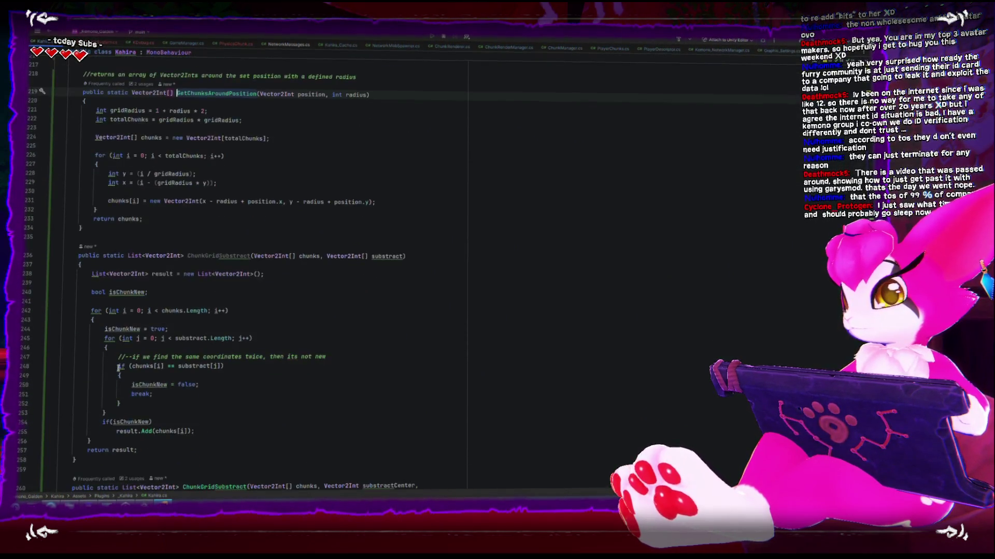
scroll(115, 364, "down", 5)
scroll(129, 259, "up", 5)
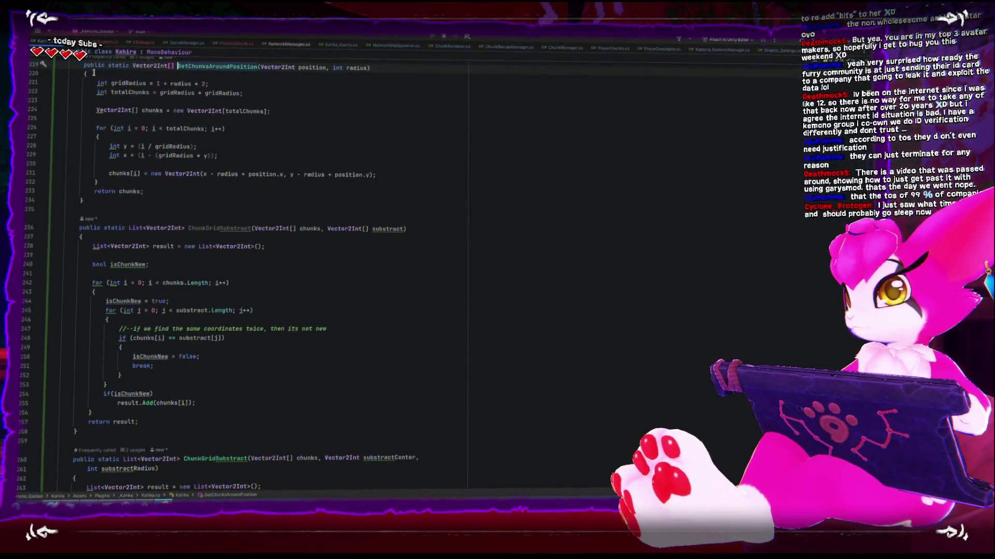
key("ctrl+alt+Left")
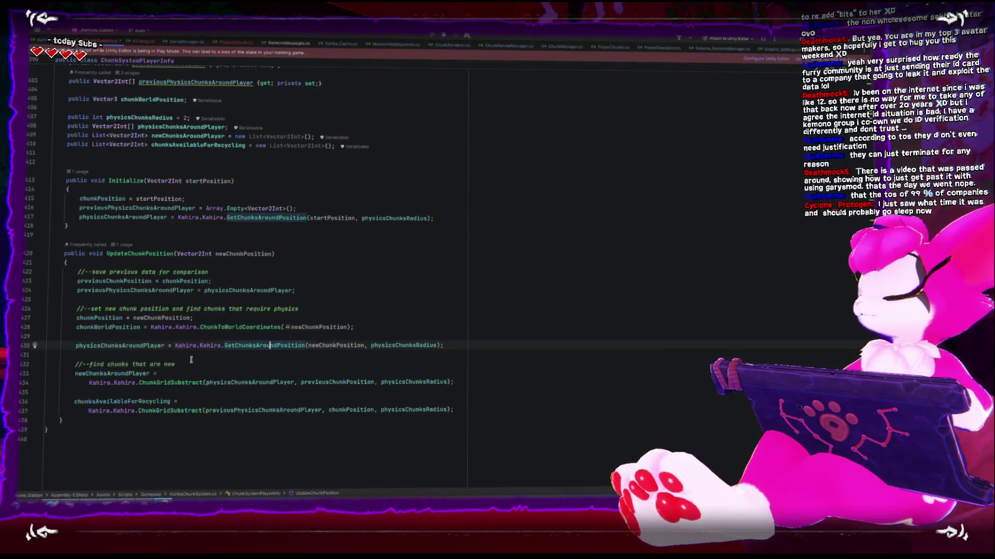
scroll(177, 441, "up", 5)
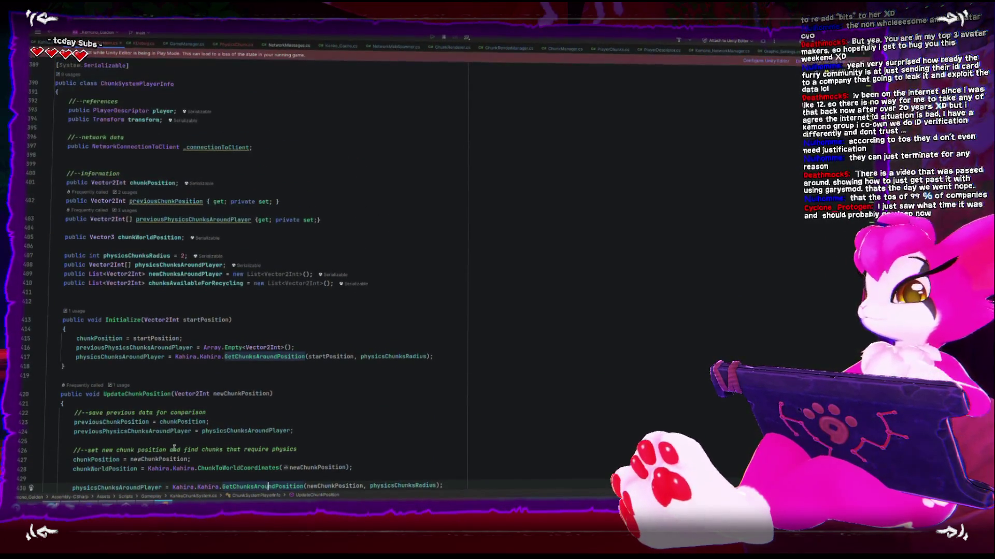
scroll(174, 446, "up", 15)
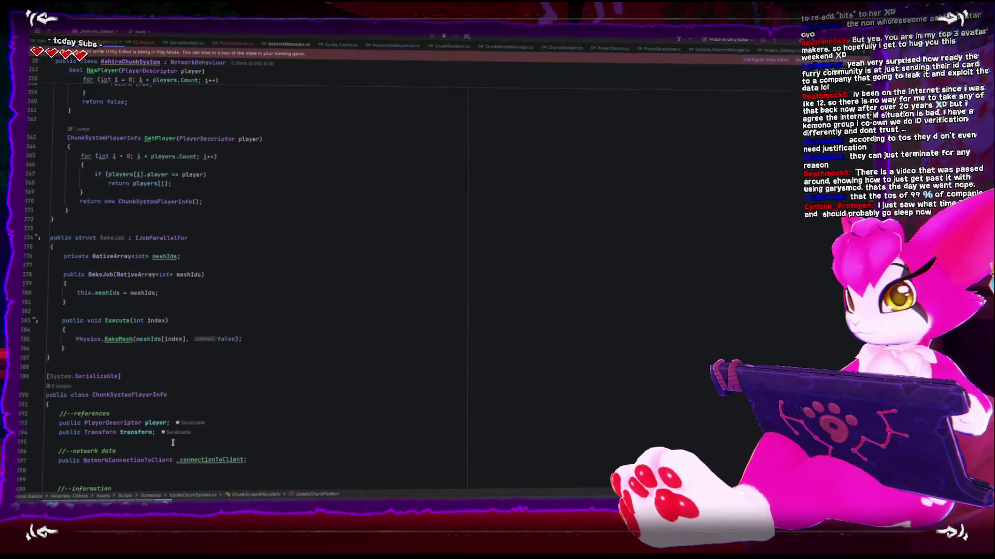
scroll(172, 442, "up", 15)
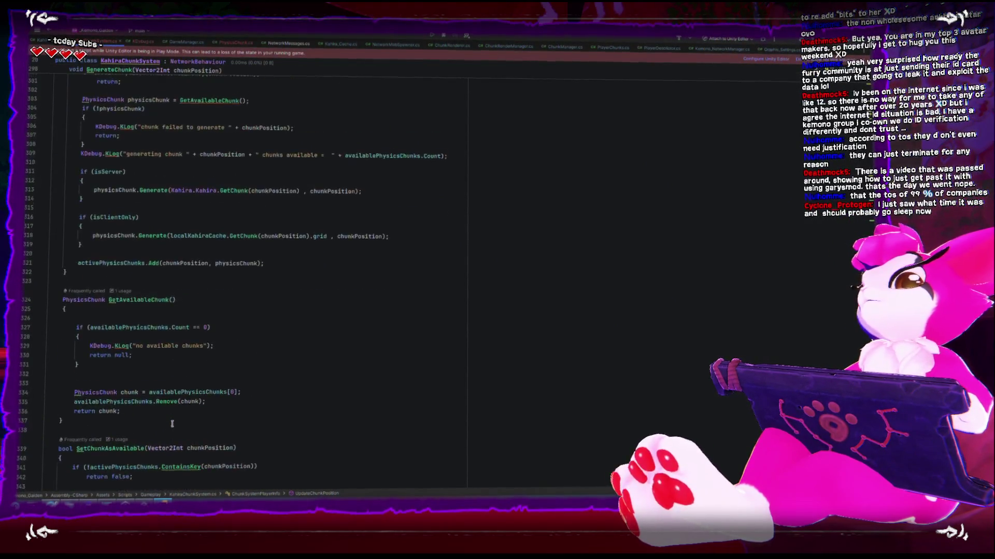
scroll(172, 423, "up", 13)
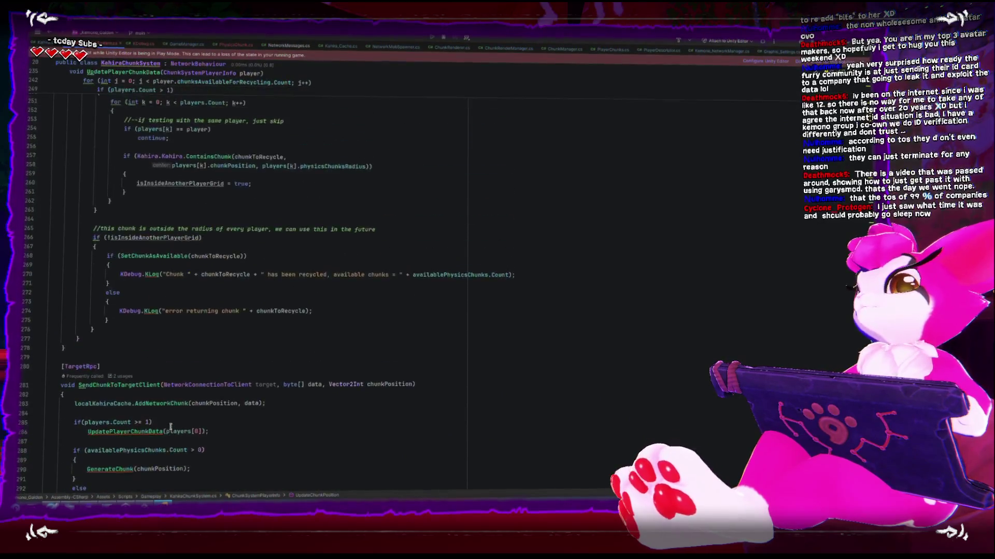
scroll(170, 426, "up", 4)
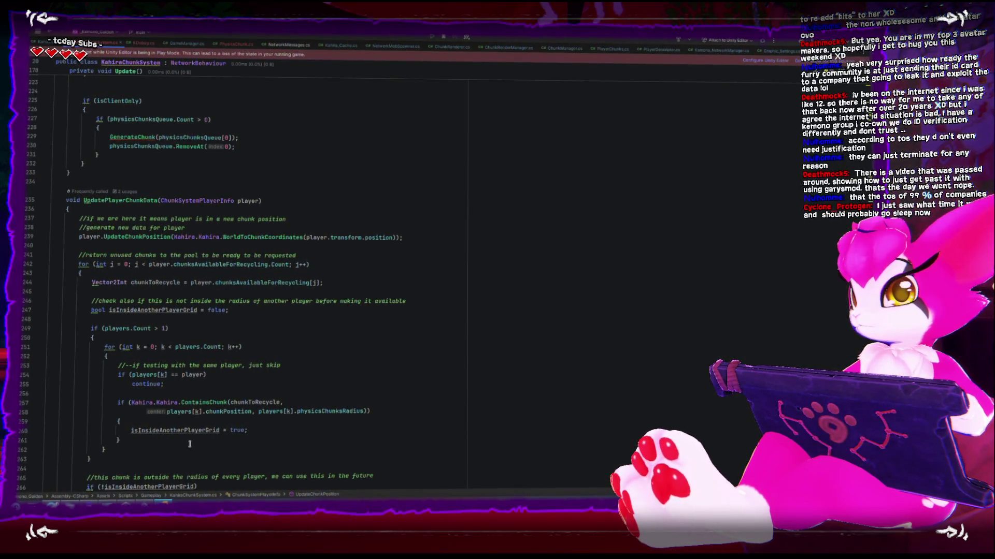
scroll(189, 444, "down", 1)
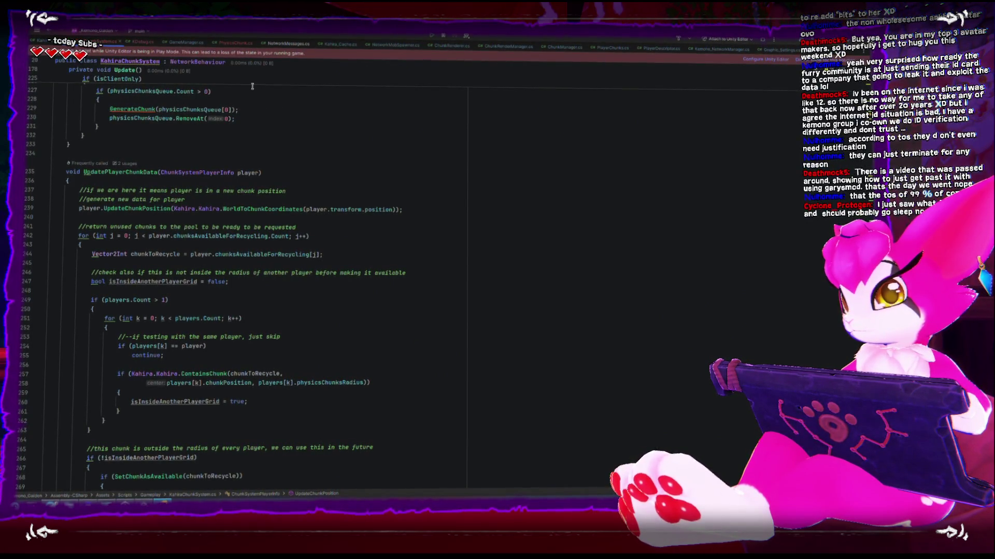
scroll(232, 329, "down", 20)
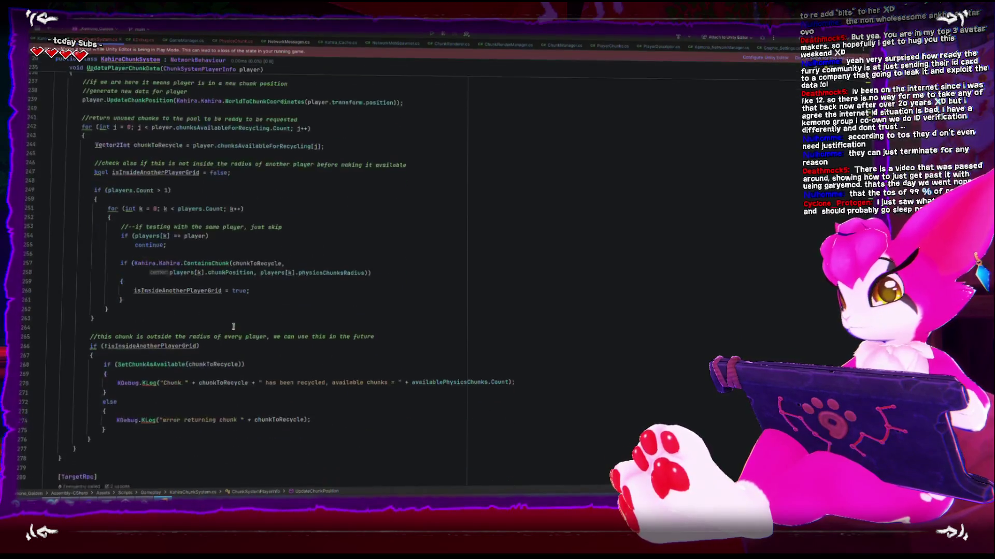
scroll(233, 329, "down", 10)
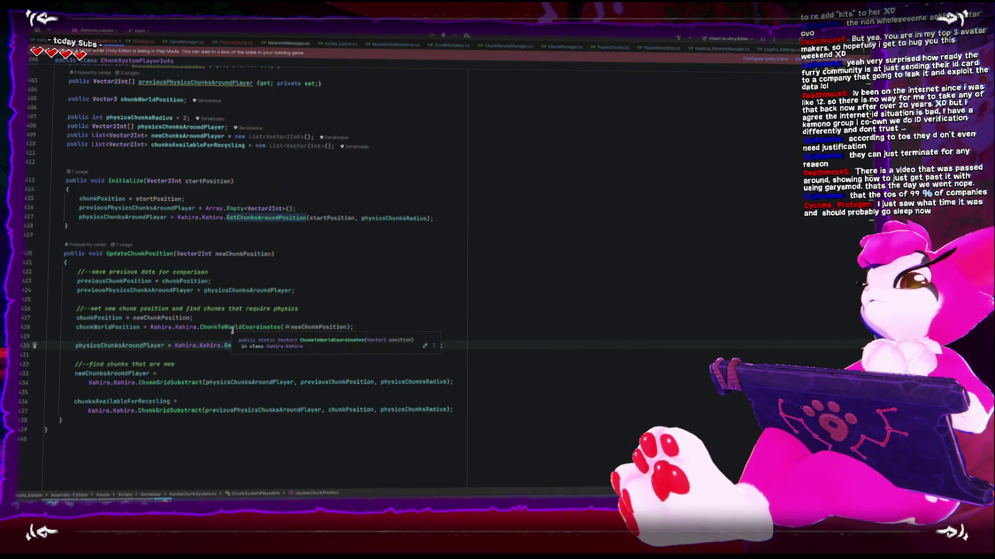
scroll(233, 330, "up", 4)
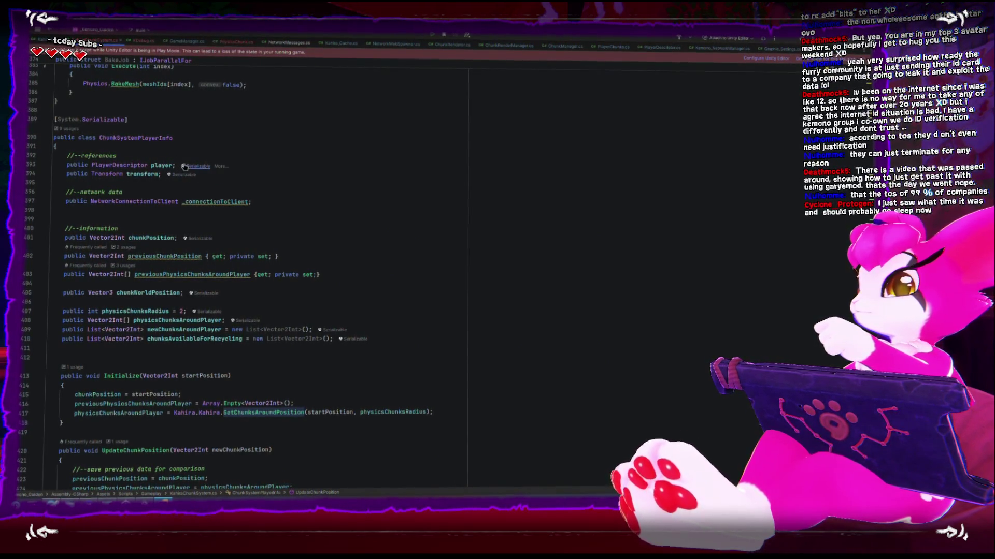
left_click(194, 342)
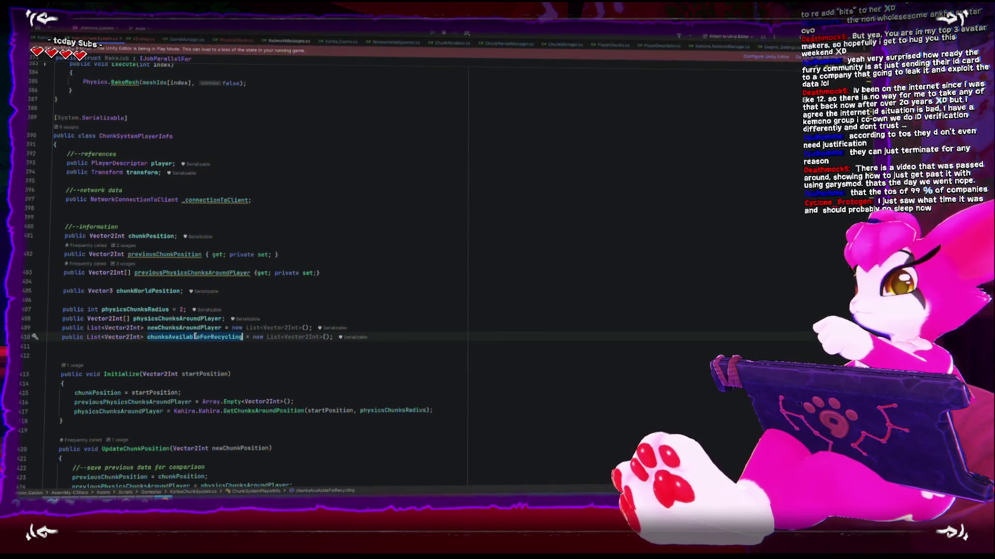
scroll(197, 347, "down", 7)
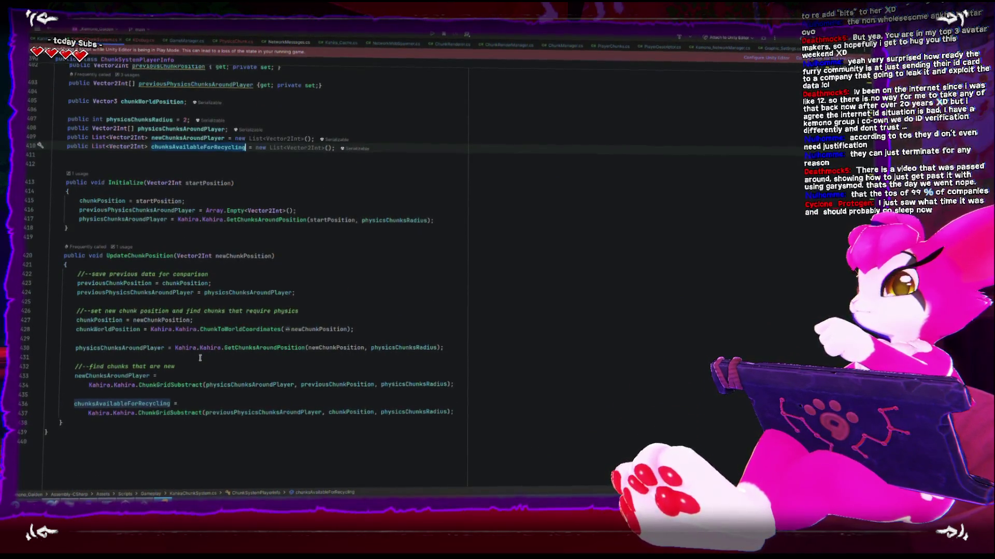
scroll(87, 326, "up", 1)
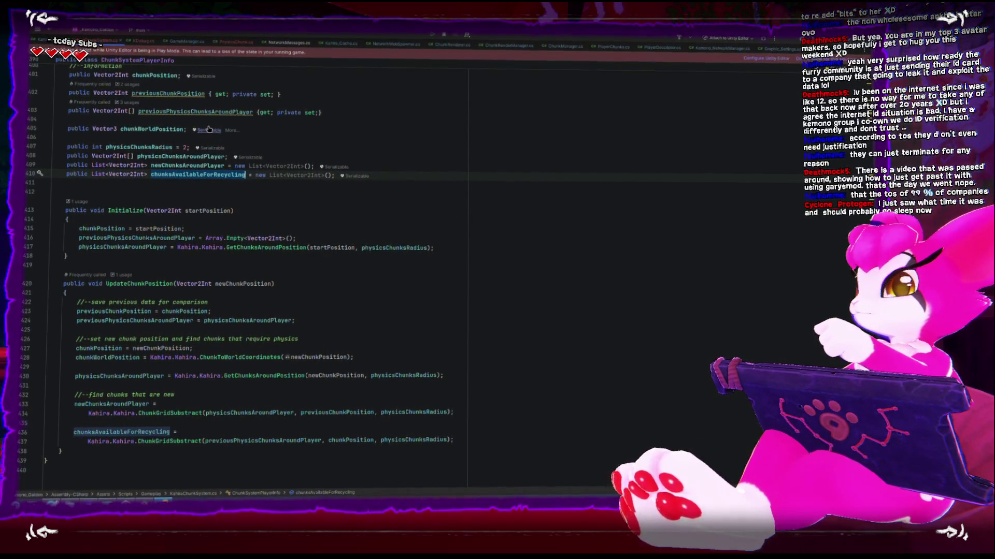
mouse_move(195, 114)
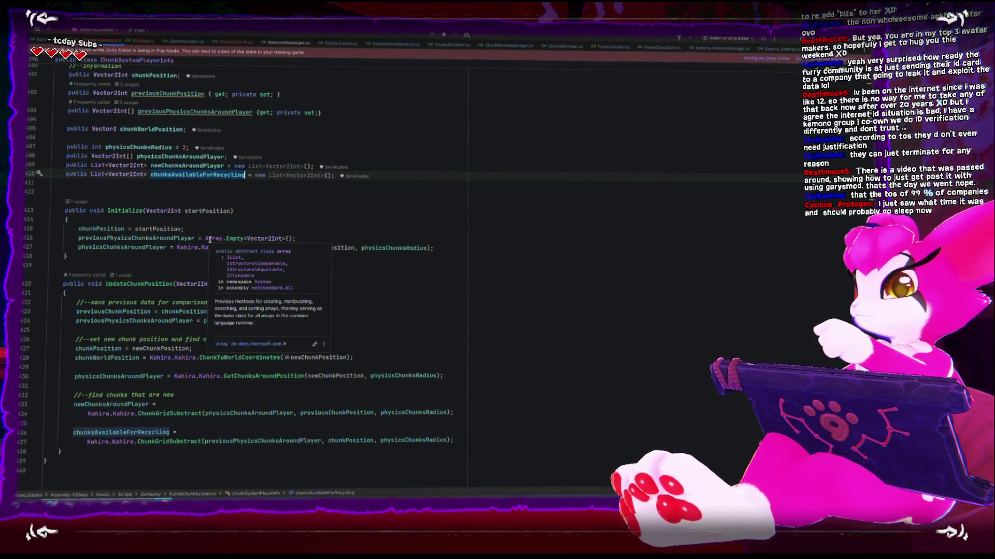
left_click(124, 454)
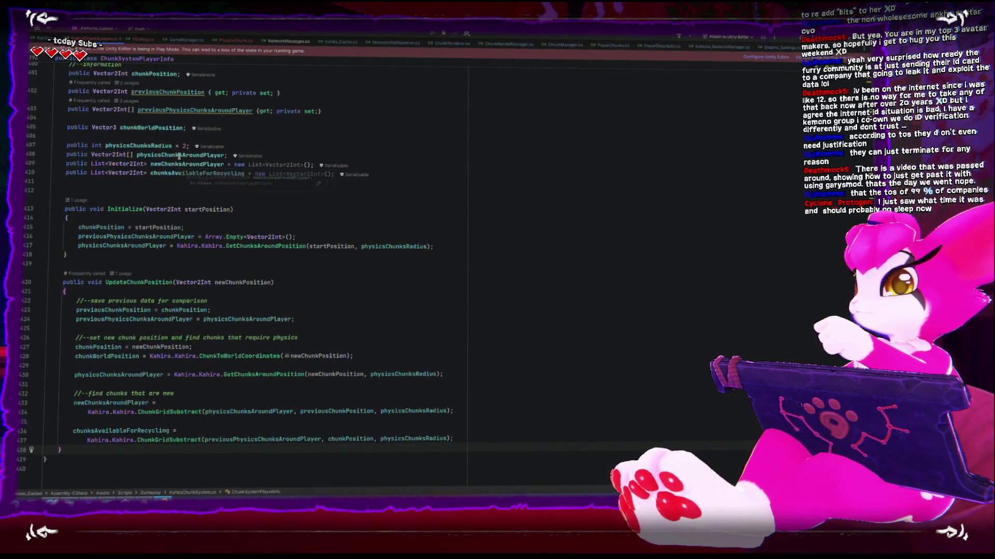
double_click(180, 165)
double_click(181, 175)
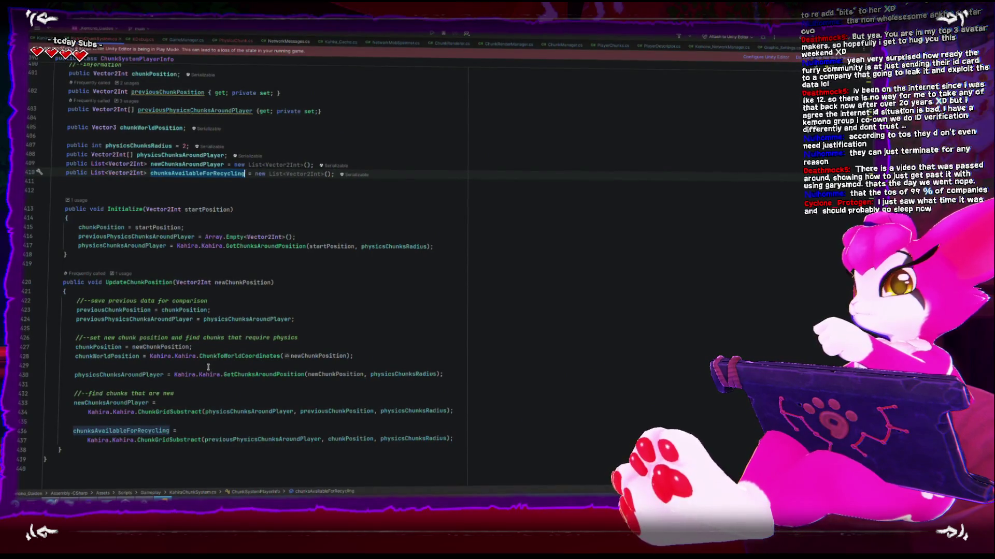
scroll(208, 367, "up", 5)
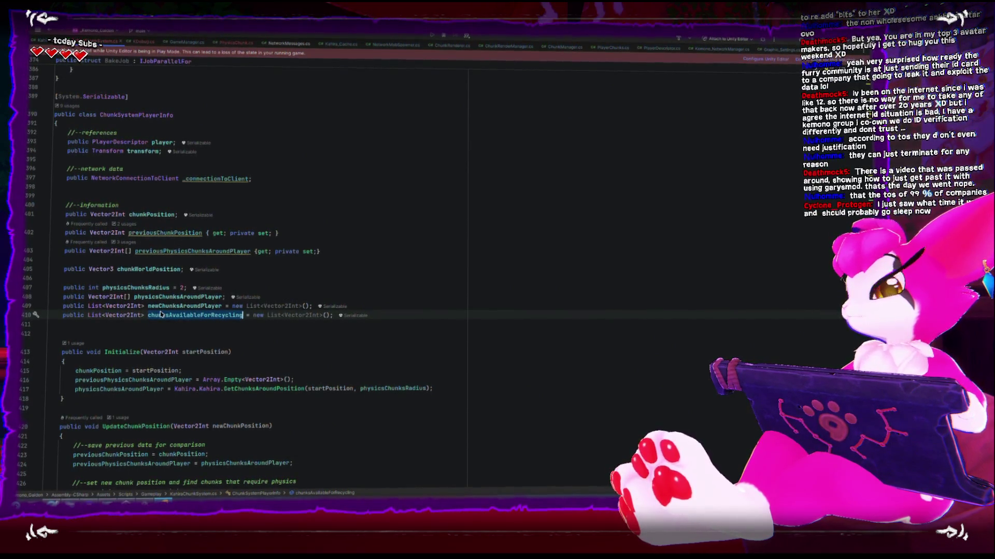
mouse_move(161, 314)
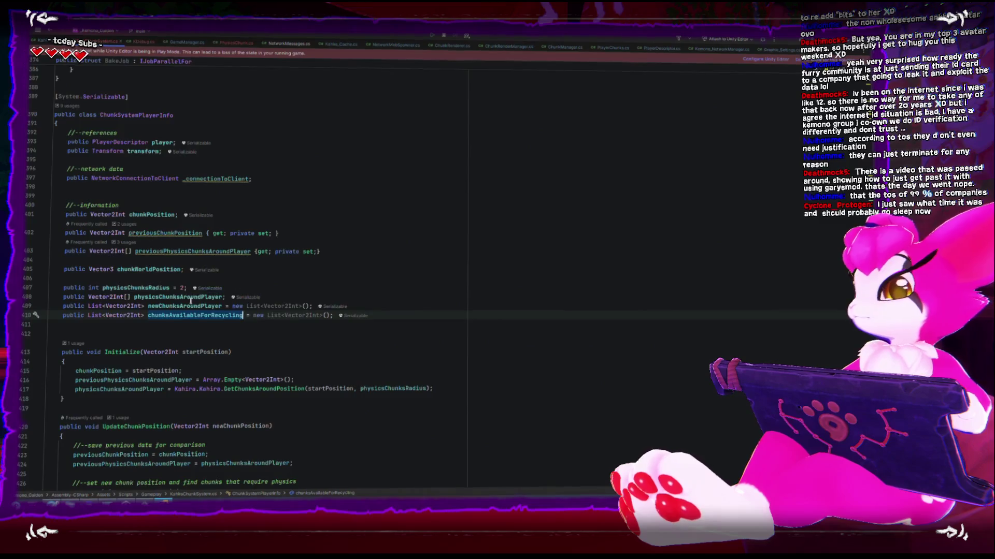
scroll(190, 301, "down", 5)
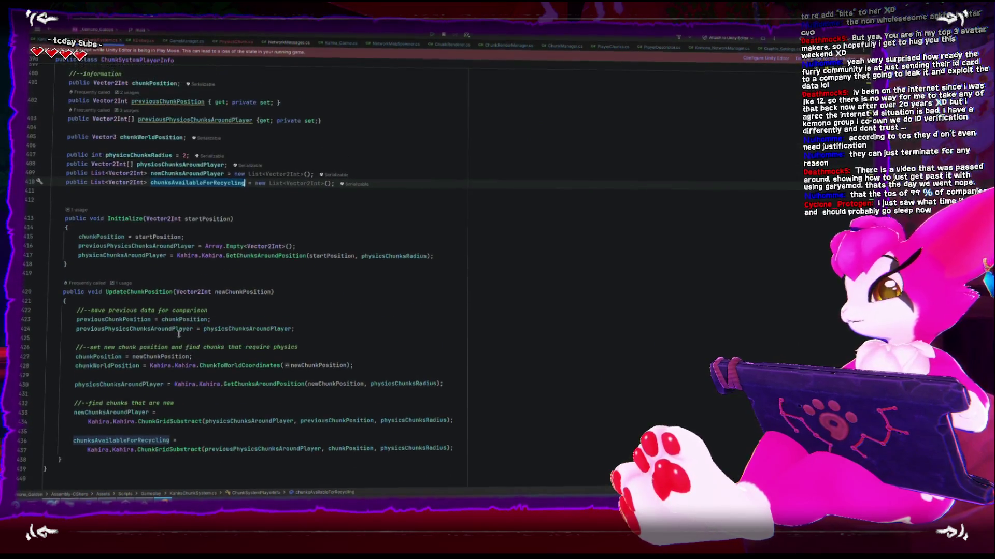
scroll(179, 334, "up", 6)
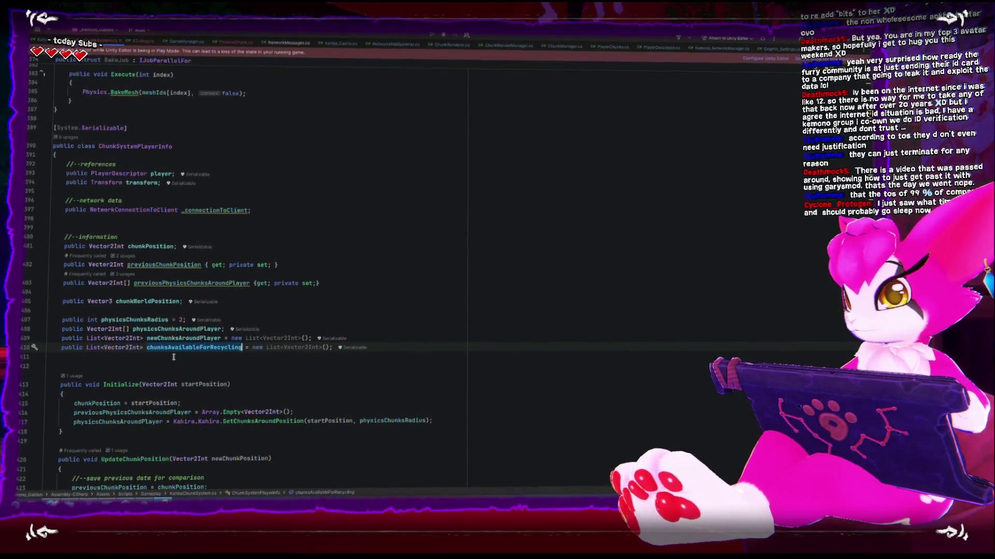
scroll(173, 357, "down", 1)
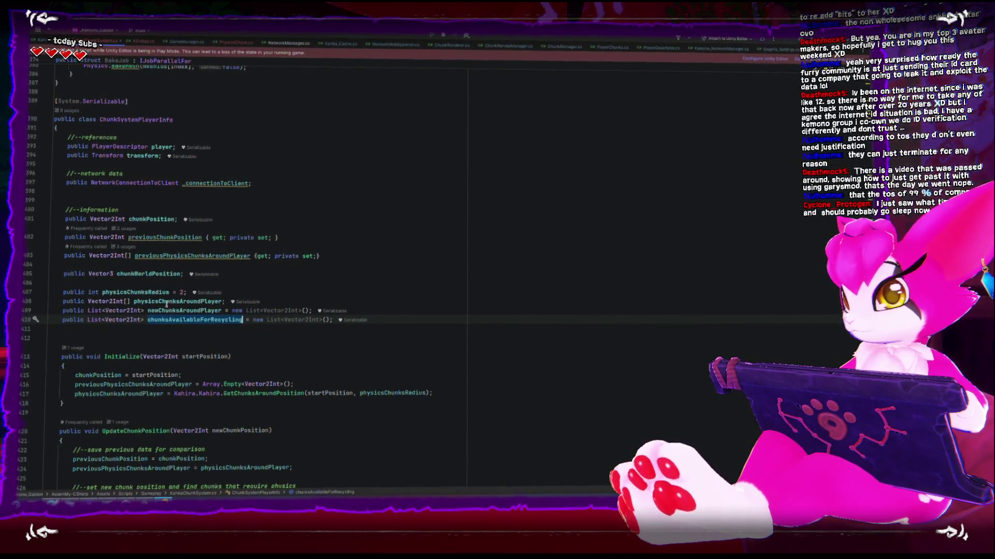
left_click(158, 294)
double_click(156, 302)
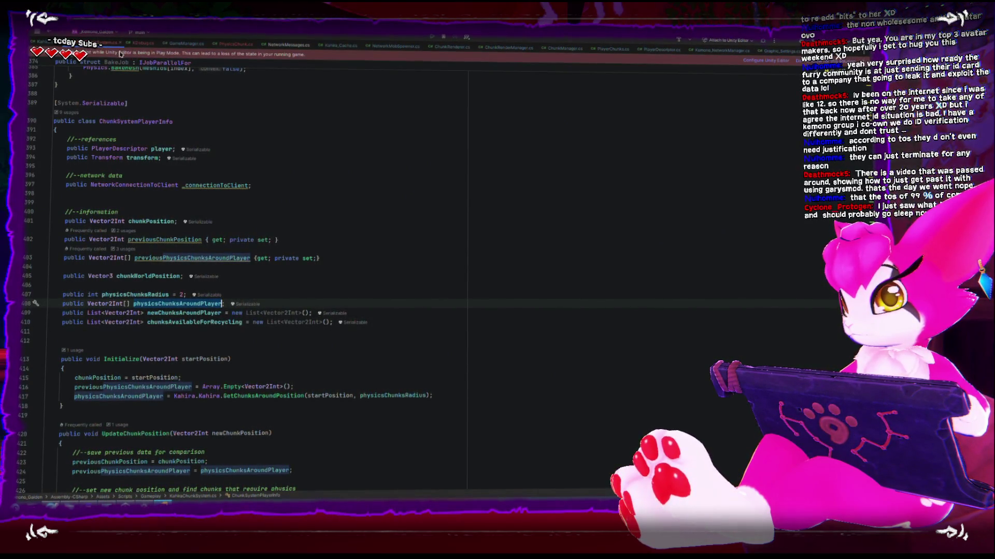
scroll(169, 330, "up", 10)
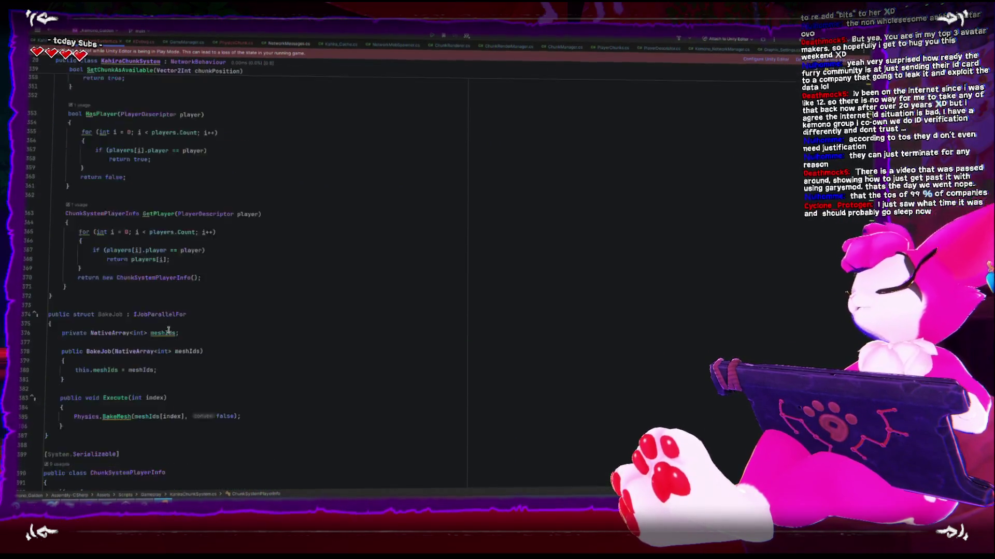
scroll(169, 330, "up", 13)
scroll(167, 330, "up", 20)
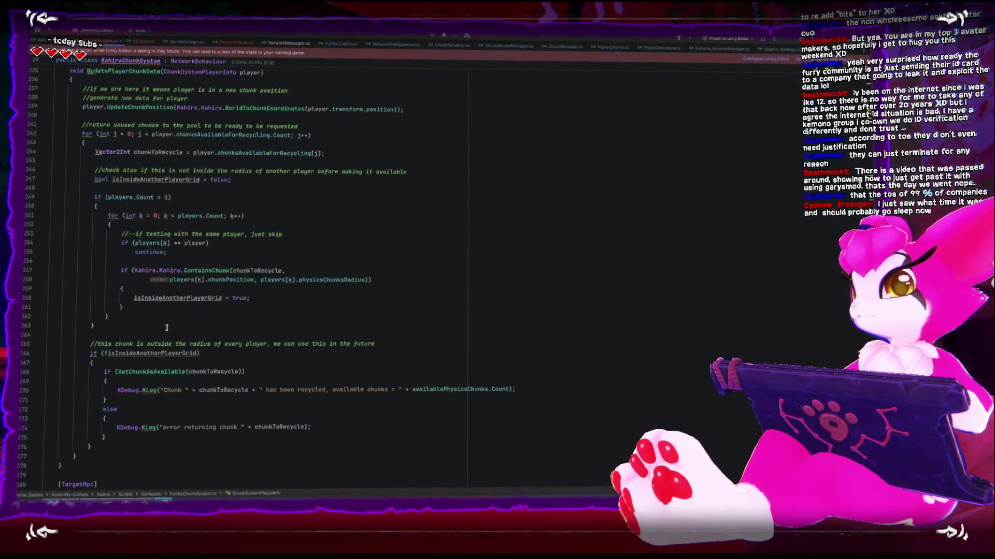
scroll(167, 328, "up", 8)
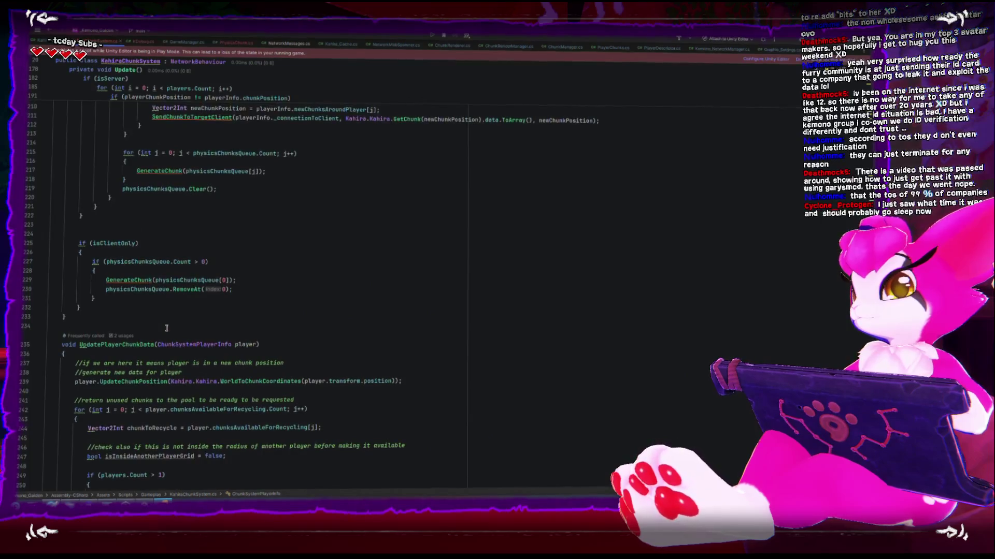
scroll(126, 325, "up", 10)
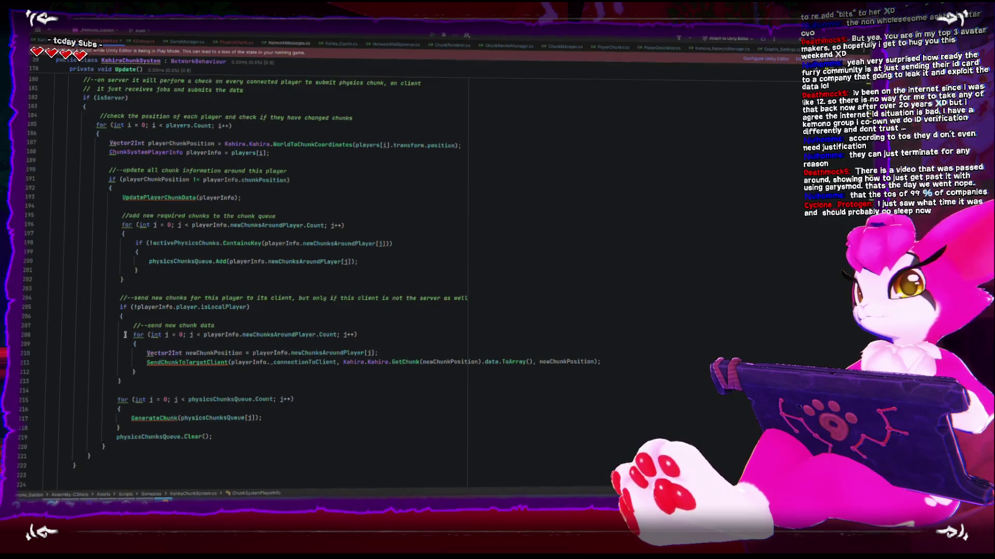
scroll(126, 336, "up", 3)
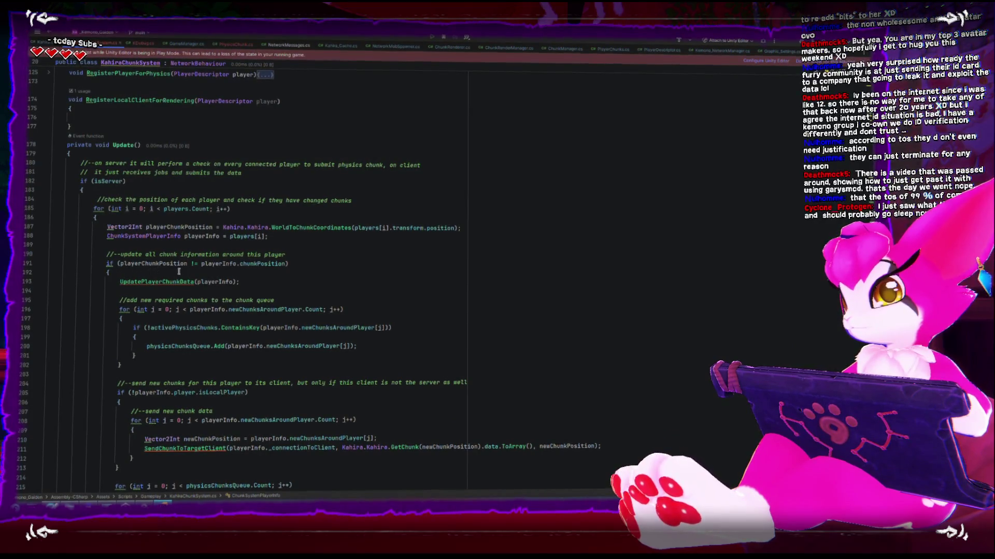
left_click(133, 283)
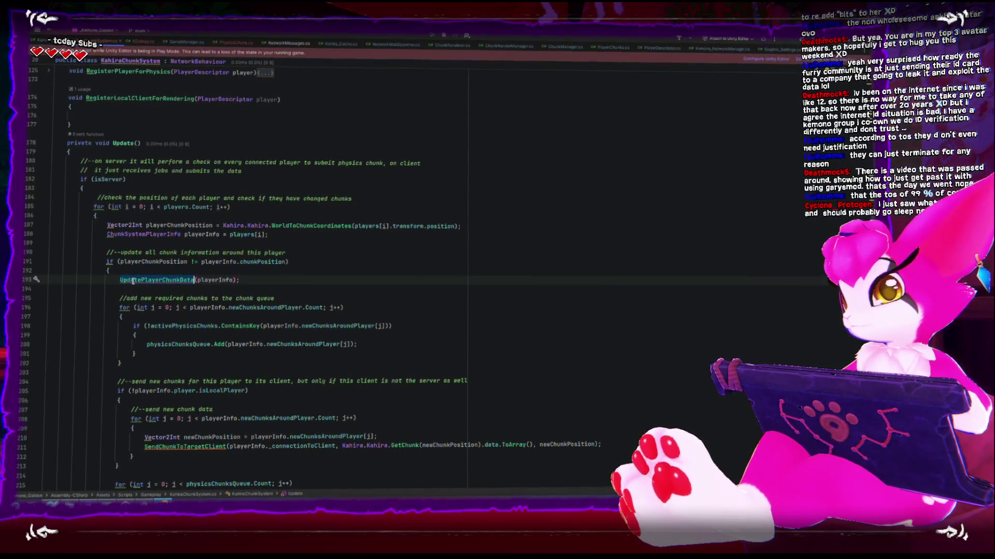
Review the recycling loop and same-player skip on lines 242 and 253, then switch to Unity
scroll(132, 285, "down", 15)
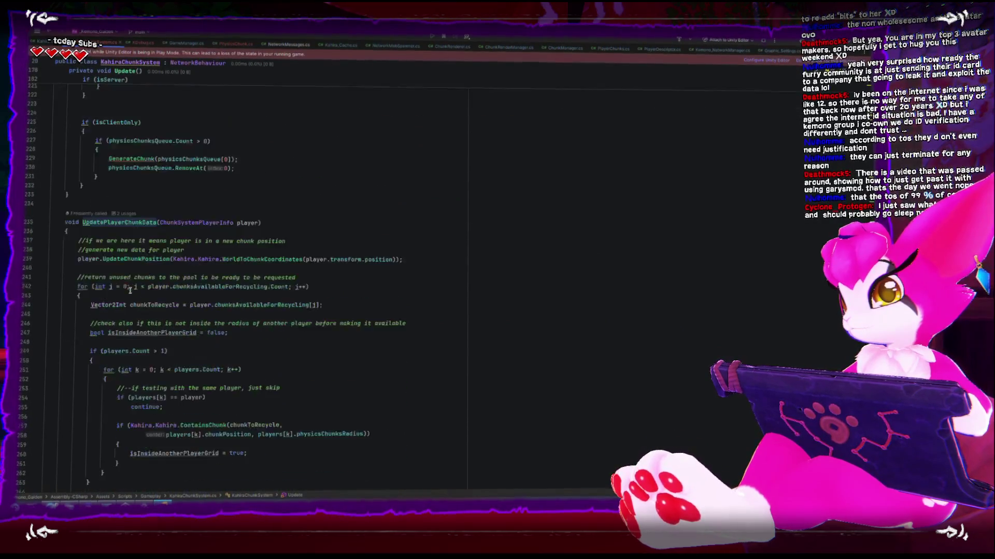
scroll(130, 291, "down", 2)
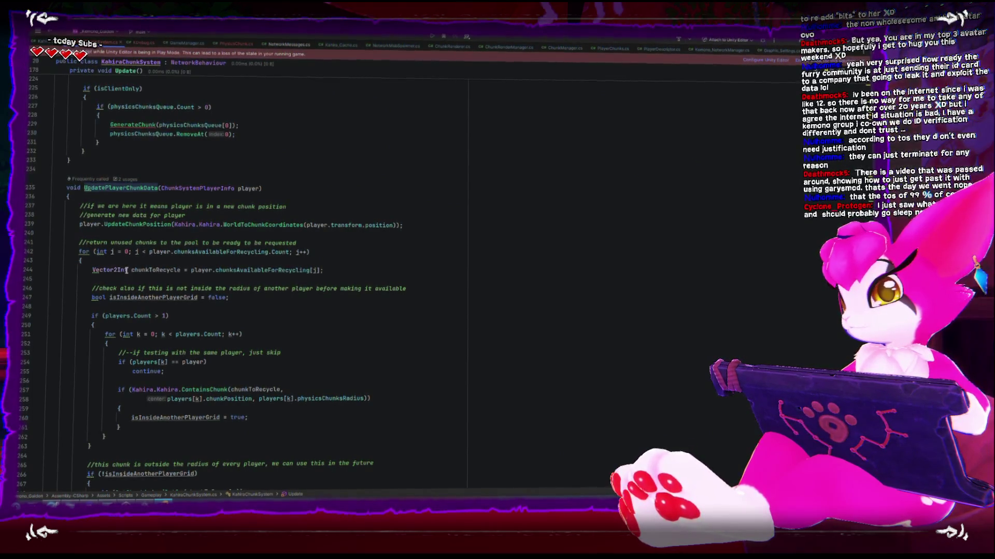
left_click(133, 252)
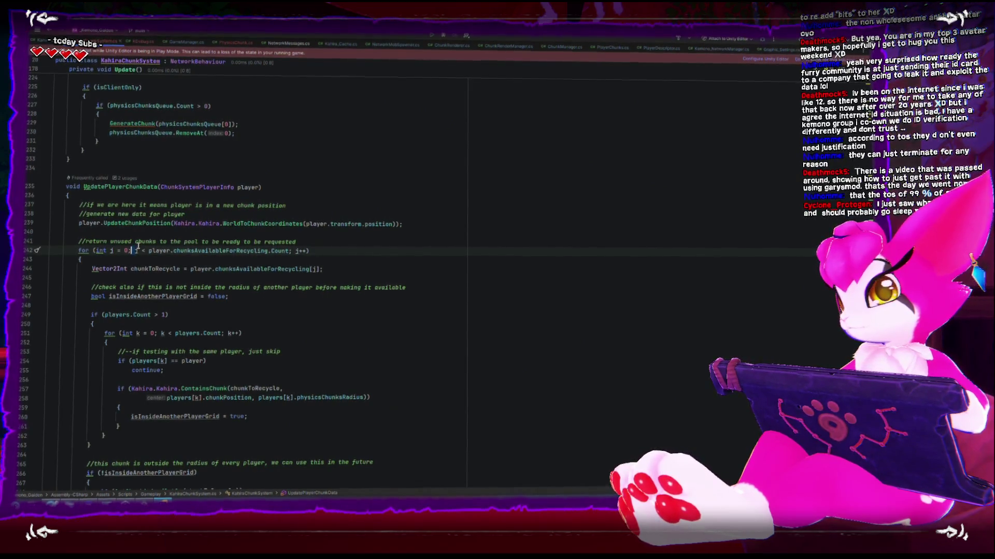
scroll(116, 245, "down", 3)
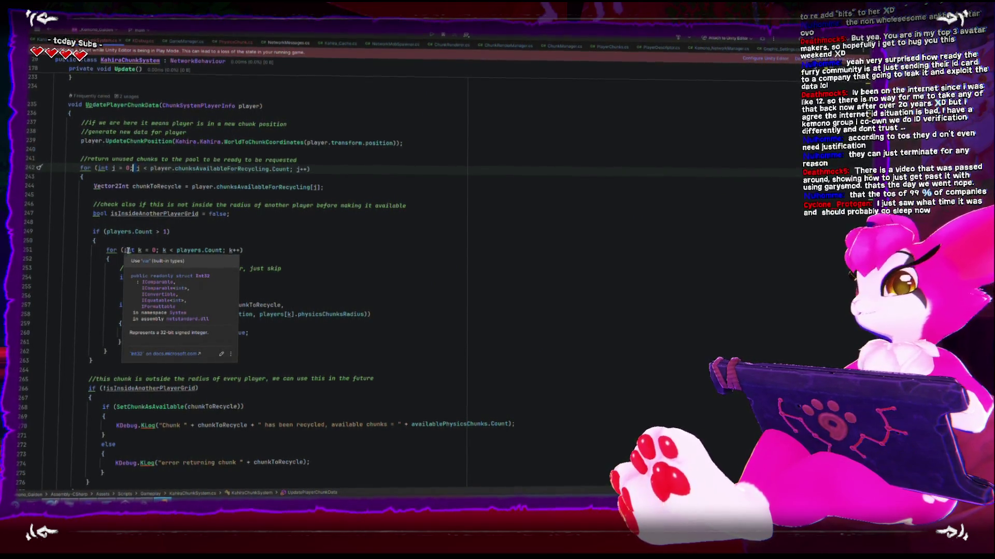
left_click(279, 268)
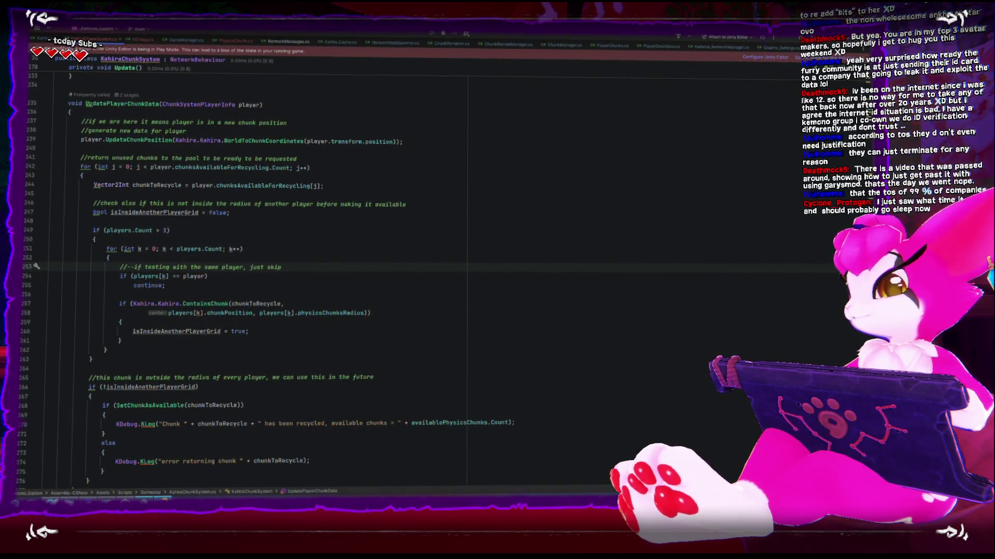
key("alt+Tab")
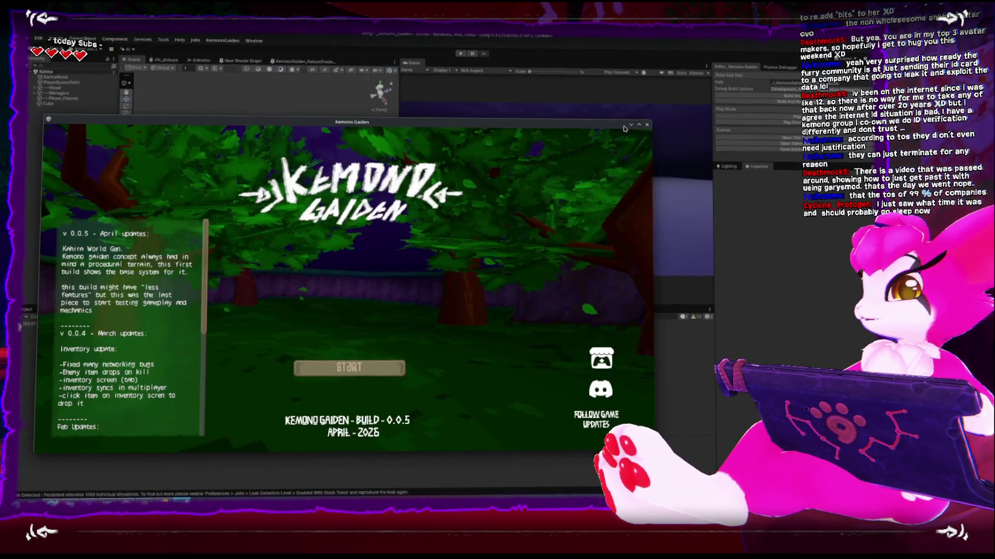
Host a Kemono Gaiden game on a twice-randomised seed and pause it
left_click(390, 367)
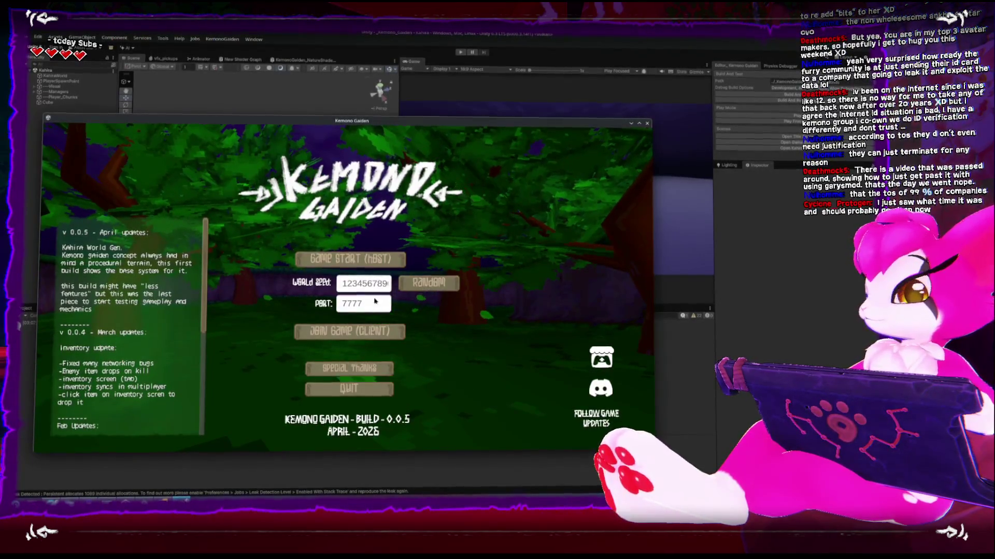
left_click(423, 286)
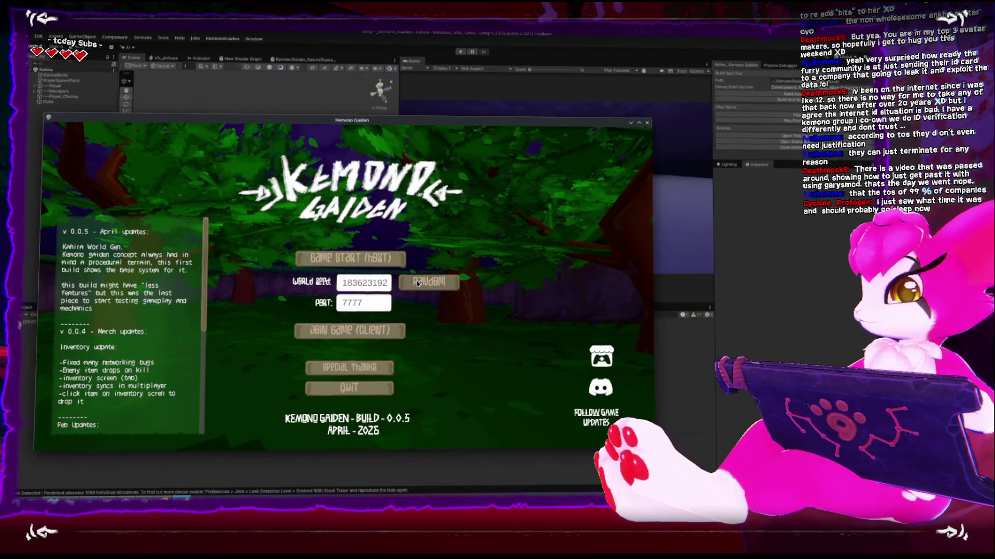
left_click(423, 285)
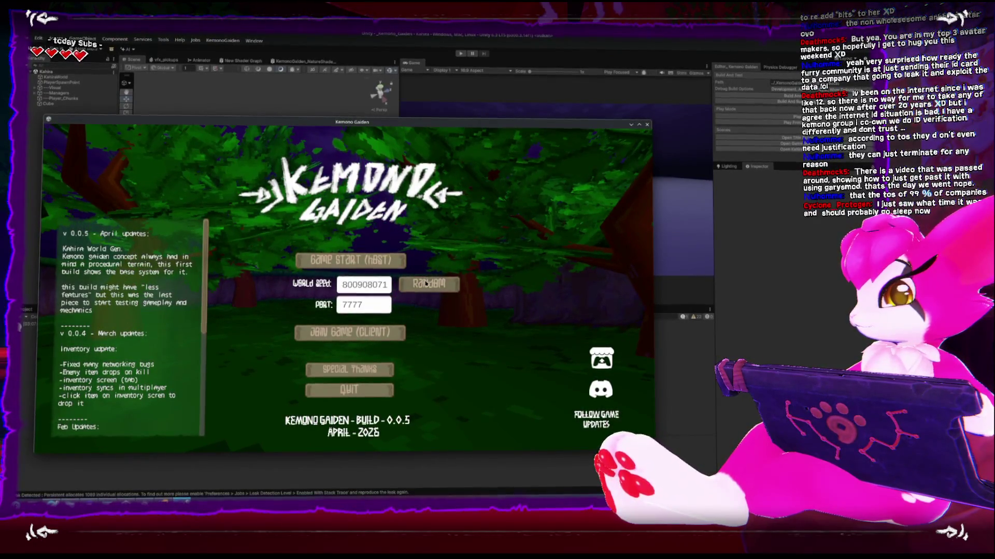
left_click(350, 260)
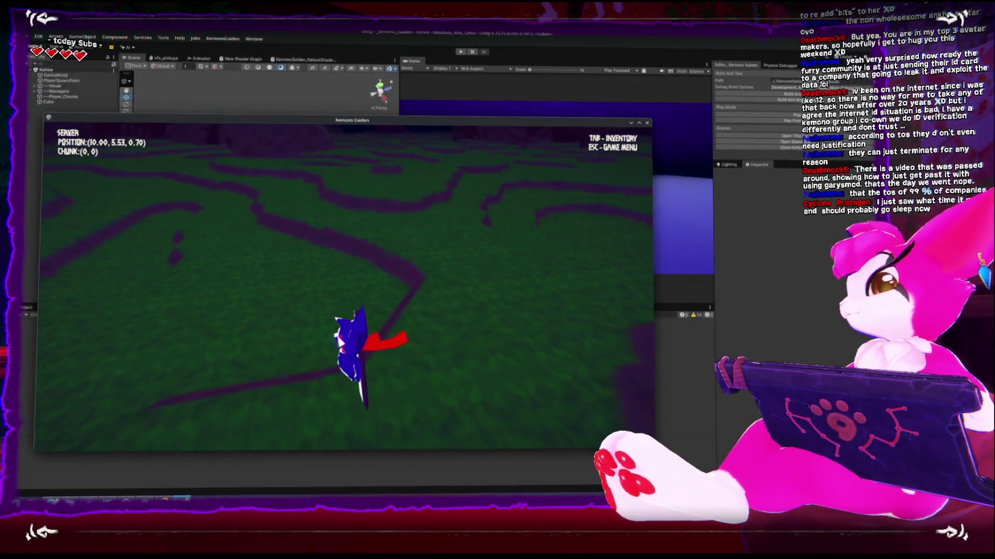
key("Escape")
Tile the game window on the left half and the Unity editor on the right
key("super+Left")
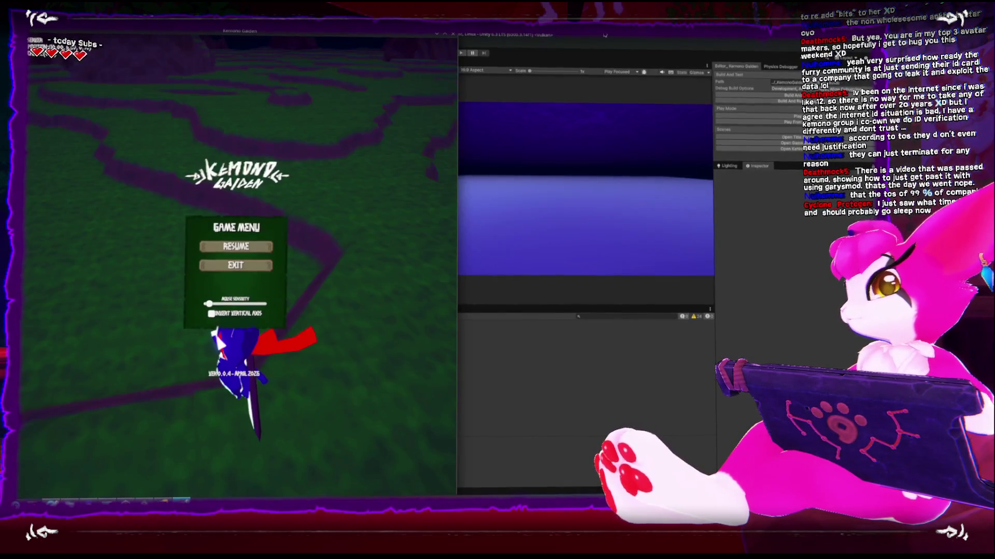
double_click(588, 37)
key("super+Right")
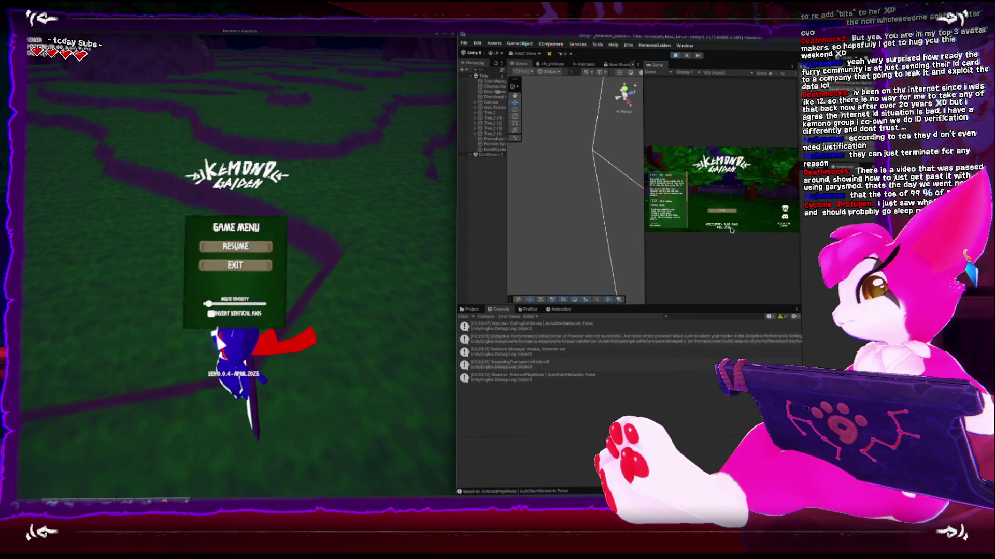
Start a game from the Game view menu, orbit the Scene view to the green chunk, then restart Play mode
left_click(725, 211)
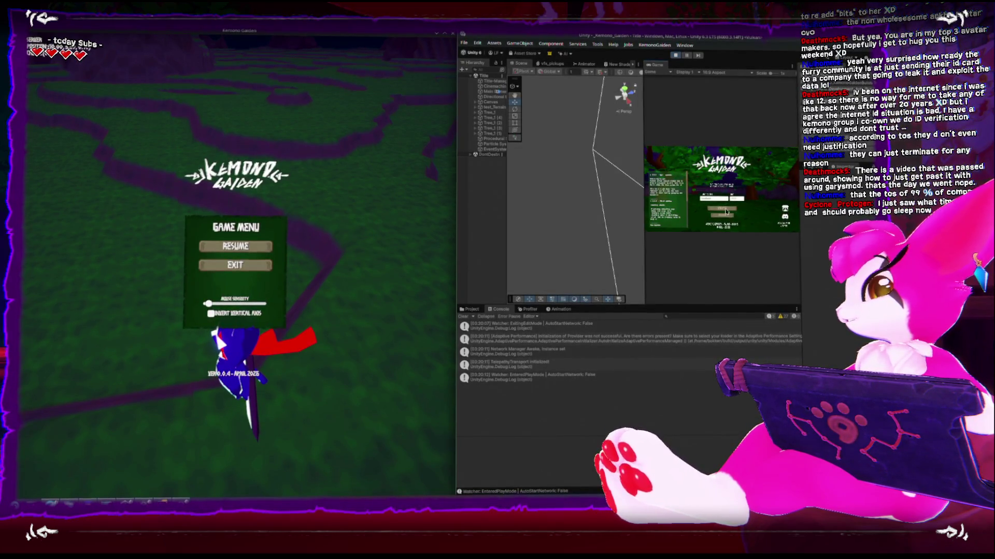
left_click(725, 210)
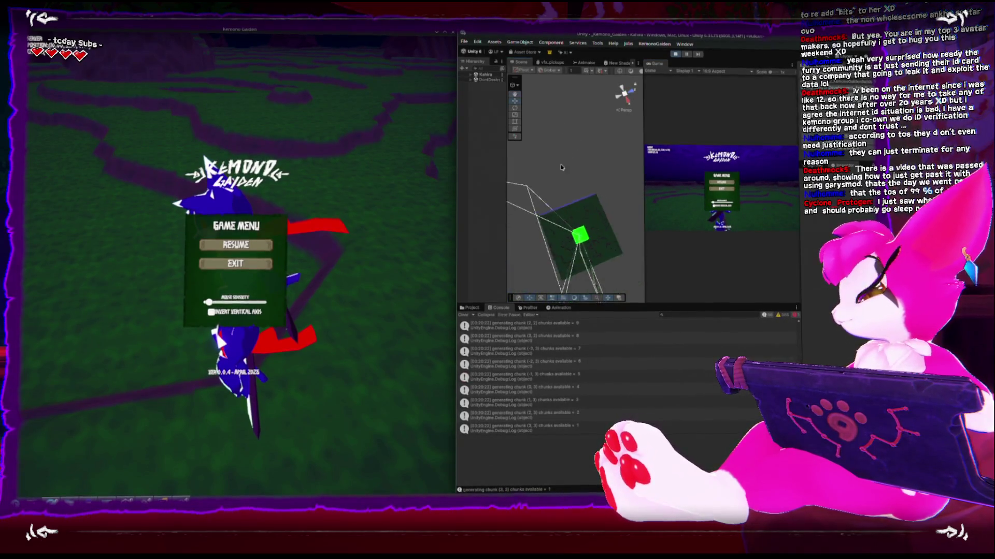
left_click_drag(570, 148, 571, 196)
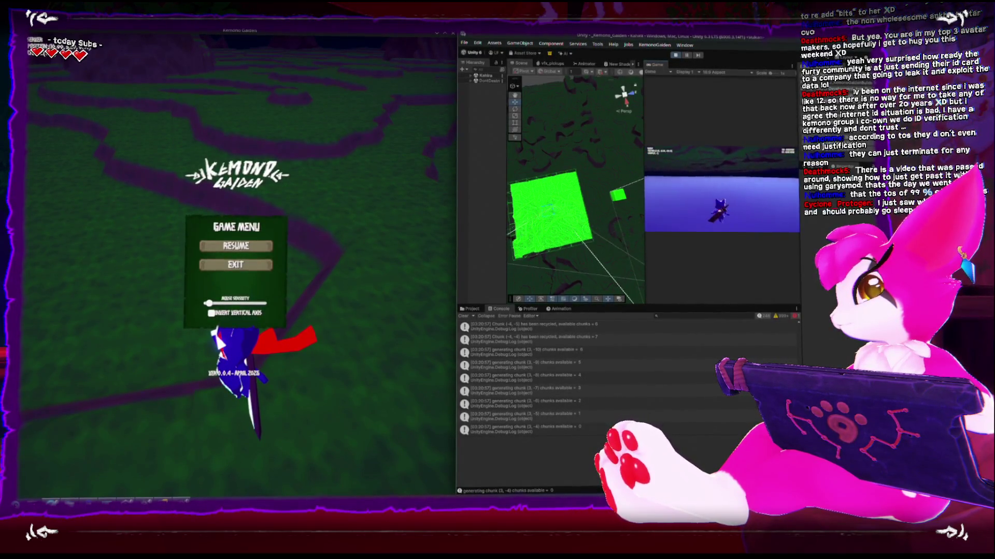
left_click(676, 56)
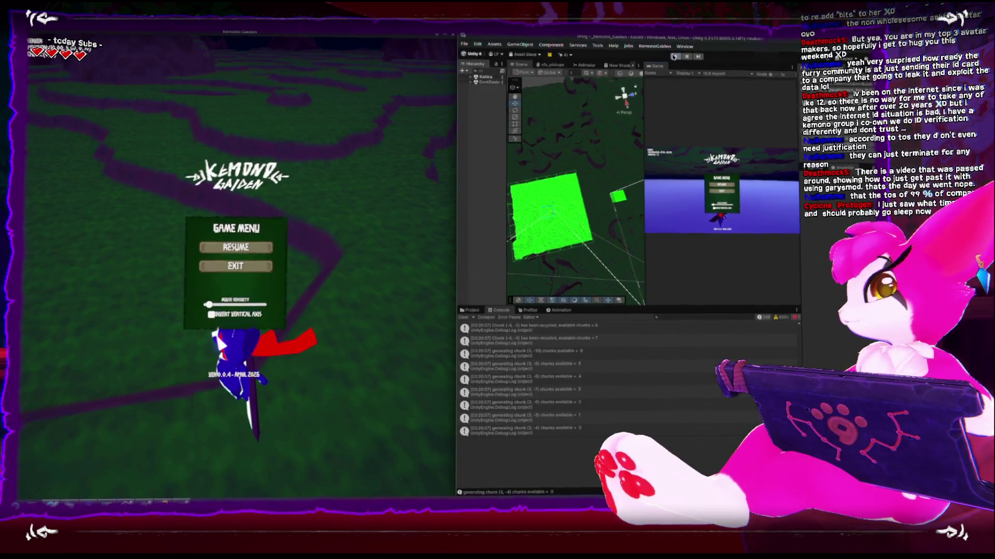
left_click(675, 58)
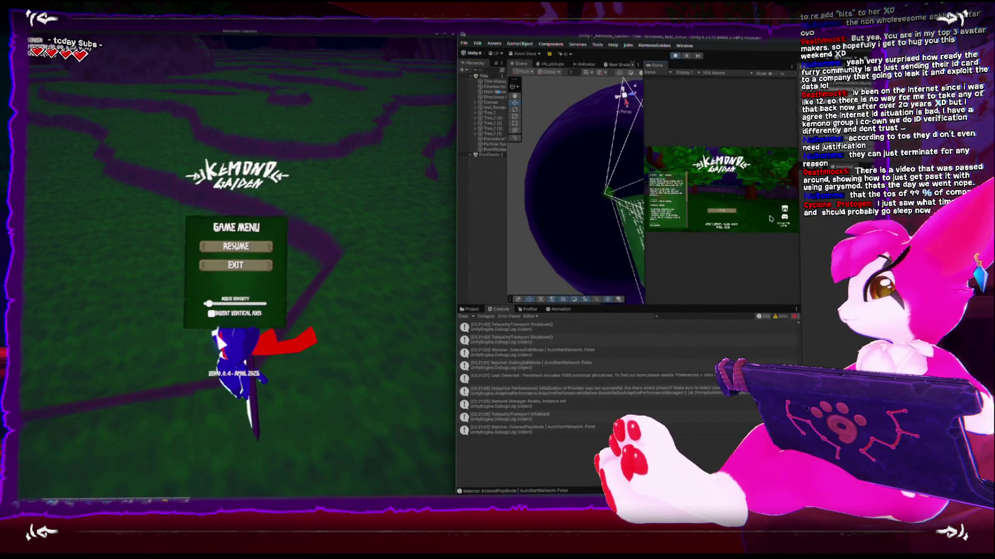
Start a game so the player spawns among green chunks, then widen the Unity editor leftward
left_click(728, 202)
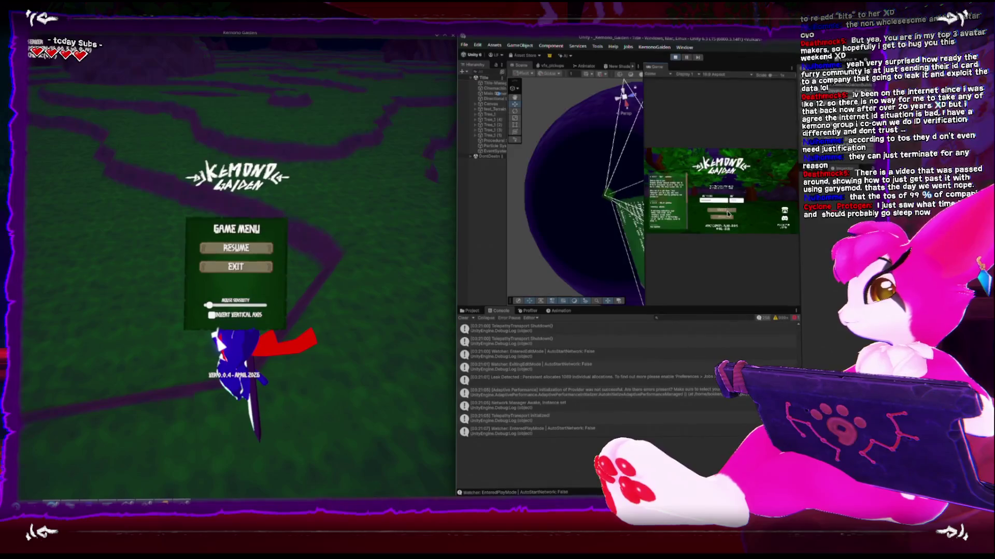
left_click(727, 213)
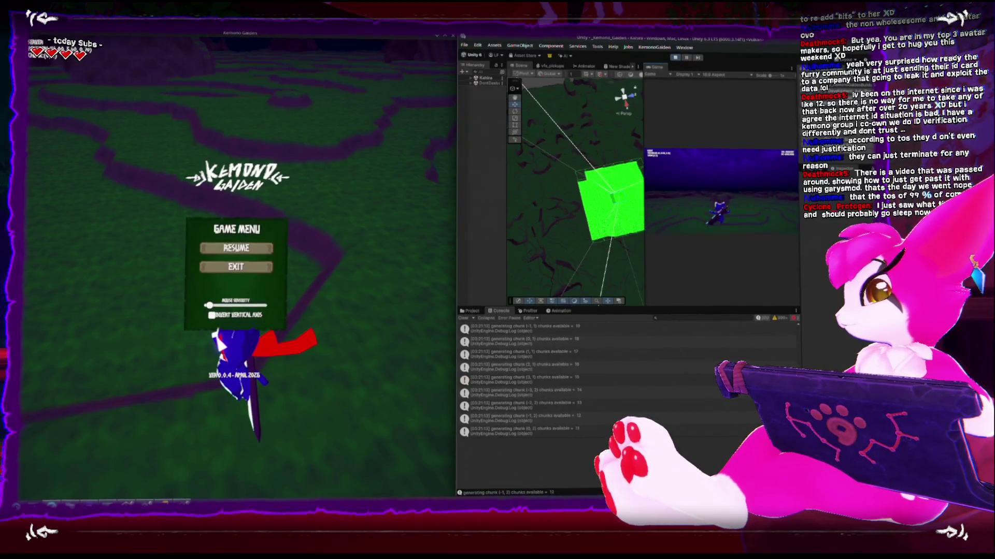
key("Escape")
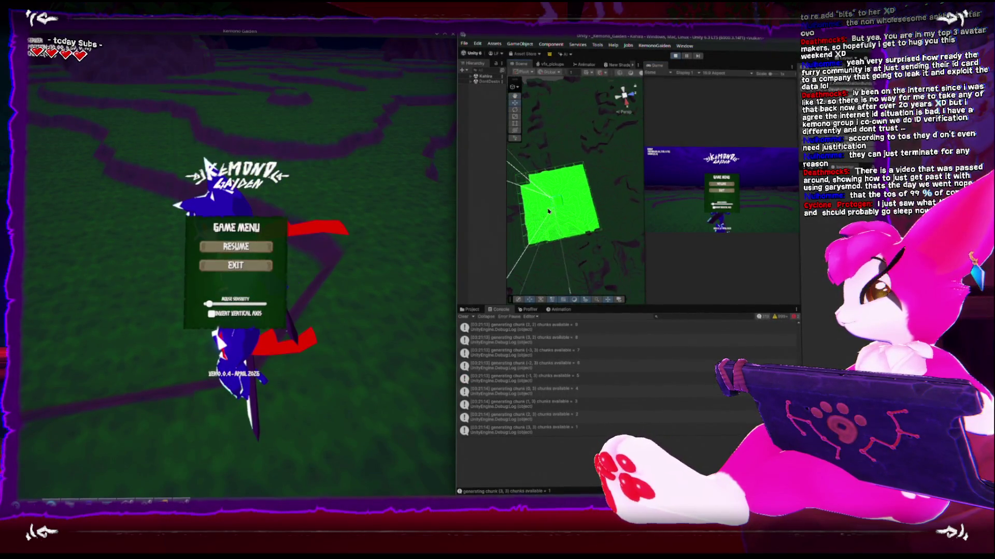
key("Escape")
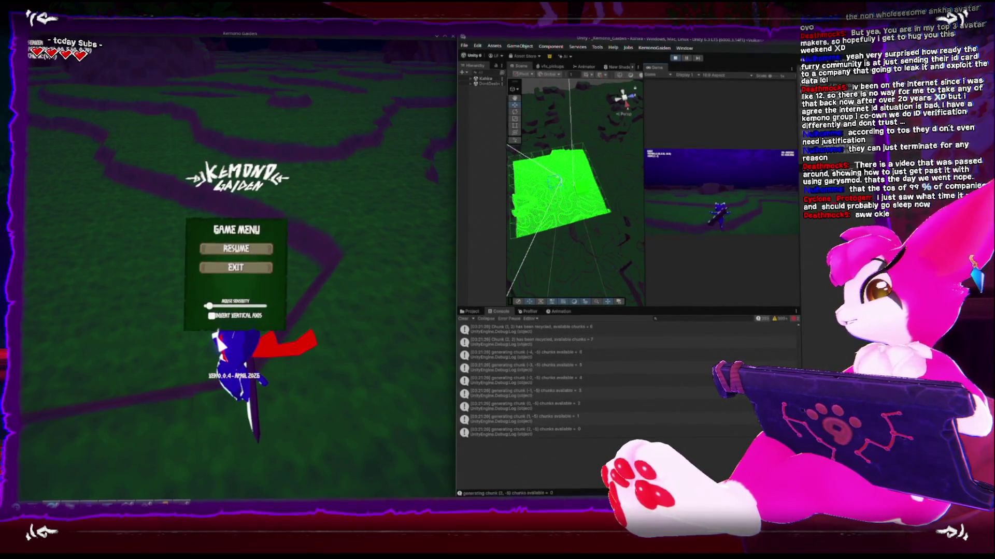
left_click_drag(588, 217, 572, 183)
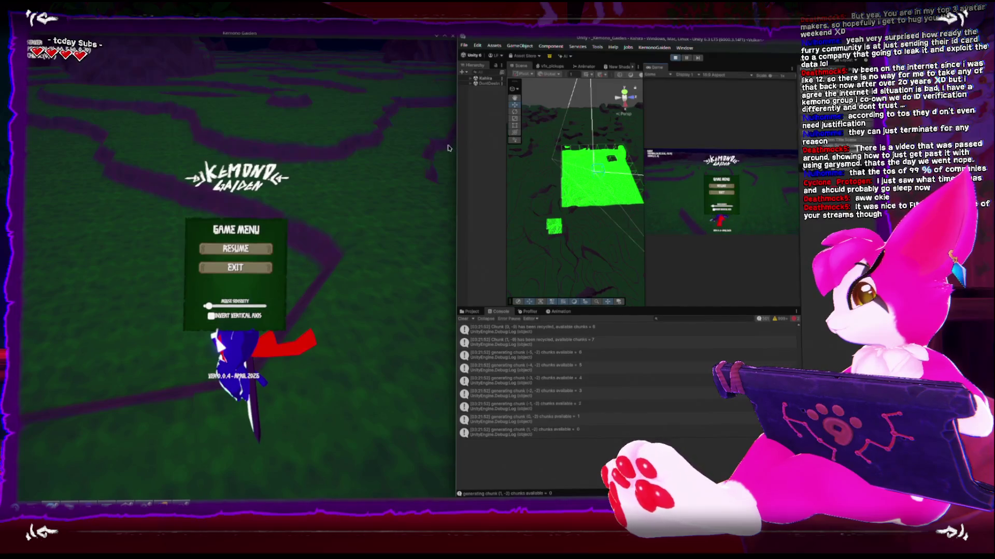
mouse_move(449, 148)
left_mouse_down()
mouse_move(311, 148)
mouse_move(329, 148)
left_mouse_up()
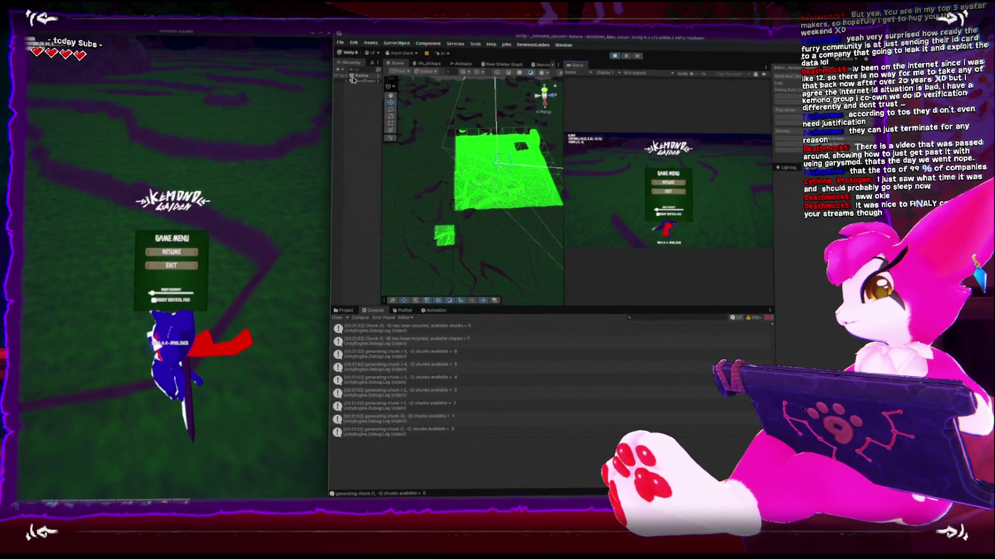
Expand Kahina and ---Managers in the Hierarchy and select KahiraChunkSystem to inspect its settings
left_click(348, 75)
left_click_drag(382, 106, 416, 106)
left_click(351, 97)
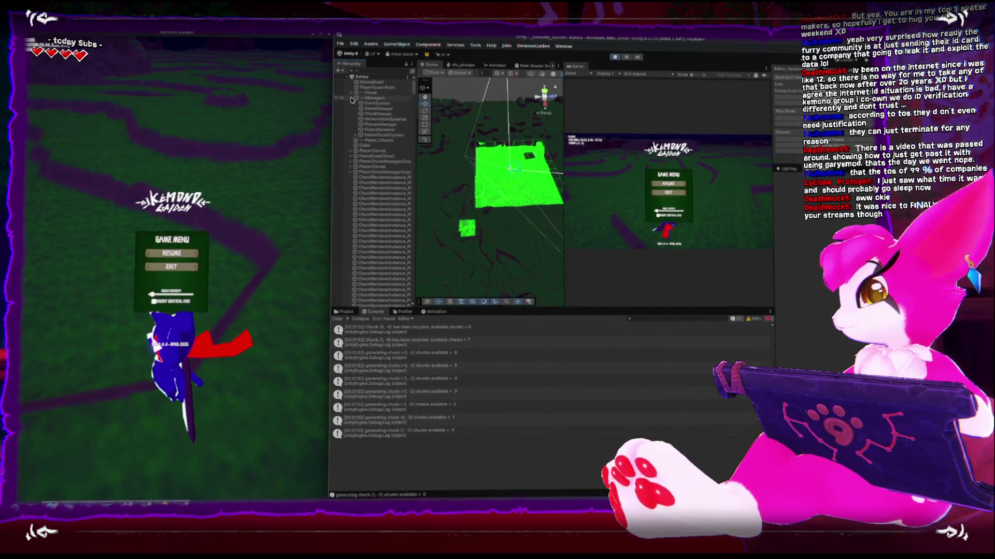
left_click(379, 123)
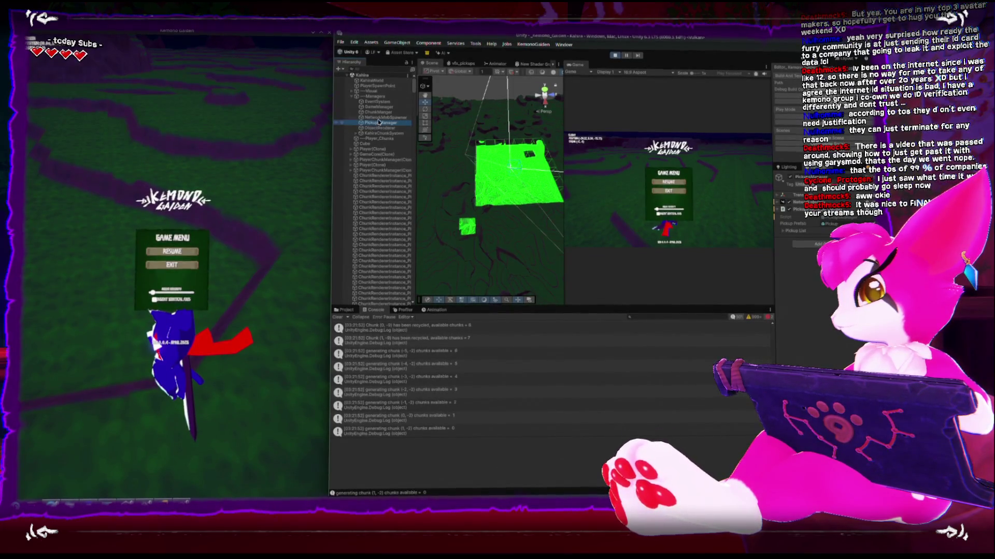
left_click(380, 134)
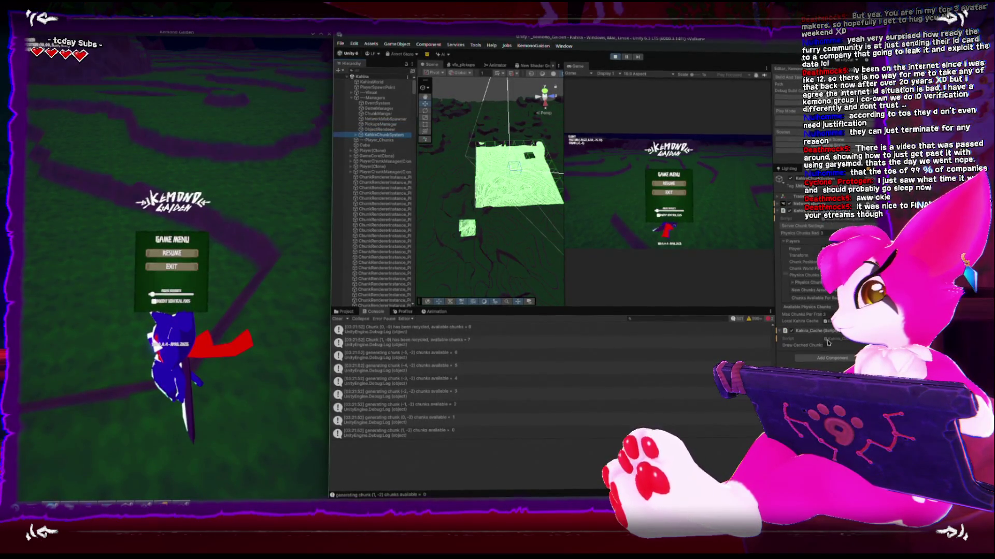
mouse_move(546, 264)
left_mouse_down()
mouse_move(486, 211)
mouse_move(475, 236)
left_mouse_up()
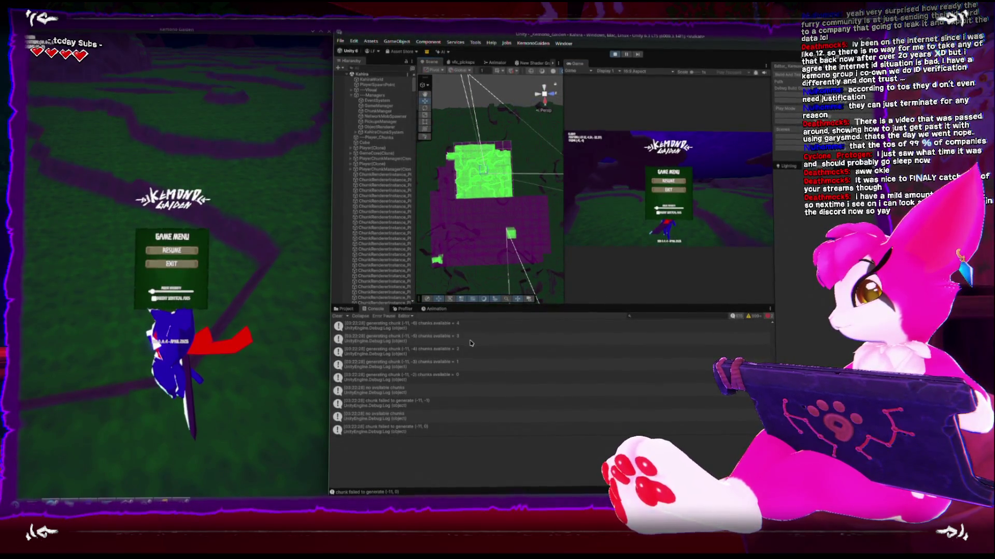
Open the first PlayerChunks NullReferenceException from the Console in the code editor
scroll(488, 355, "up", 5)
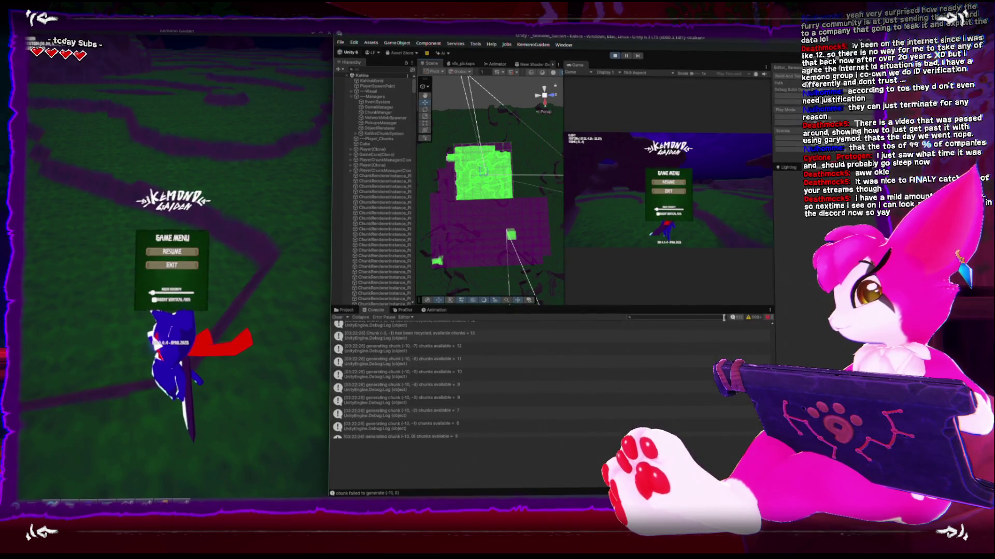
left_click(465, 331)
double_click(464, 330)
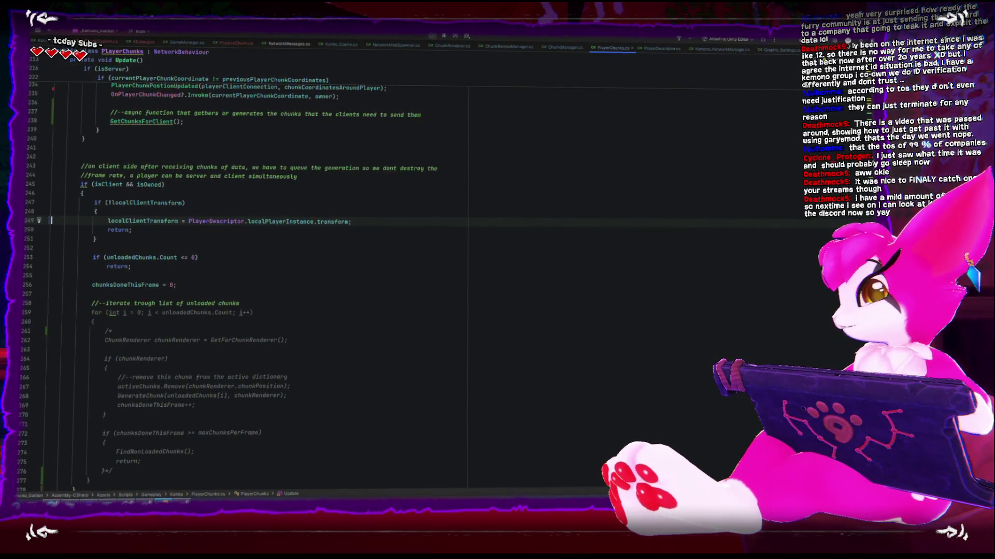
Switch from PlayerChunks.cs line 249 in Rider back to the running Unity editor
key("alt+Tab")
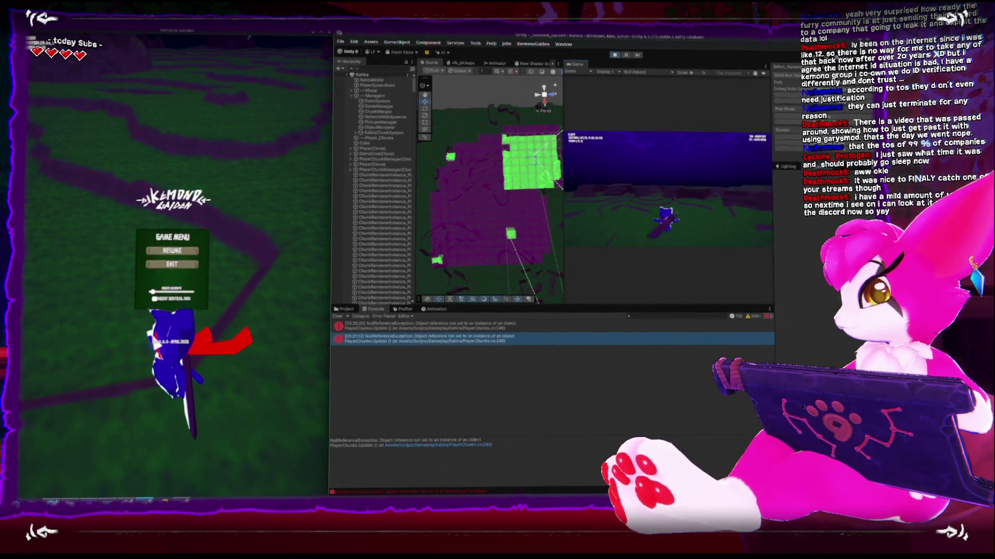
Pause the game and enable the Console's Log filter to show info messages
key("Escape")
key("Escape")
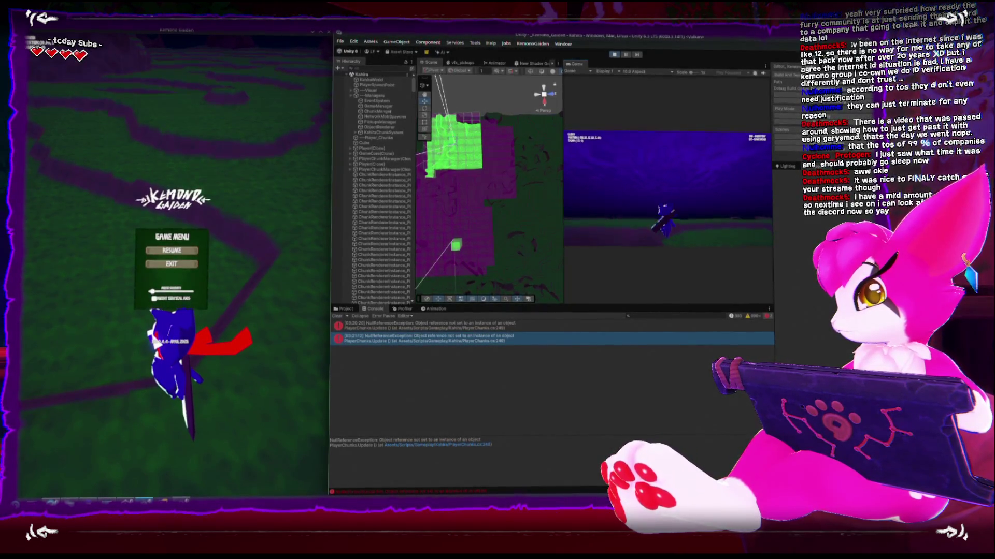
key("Escape")
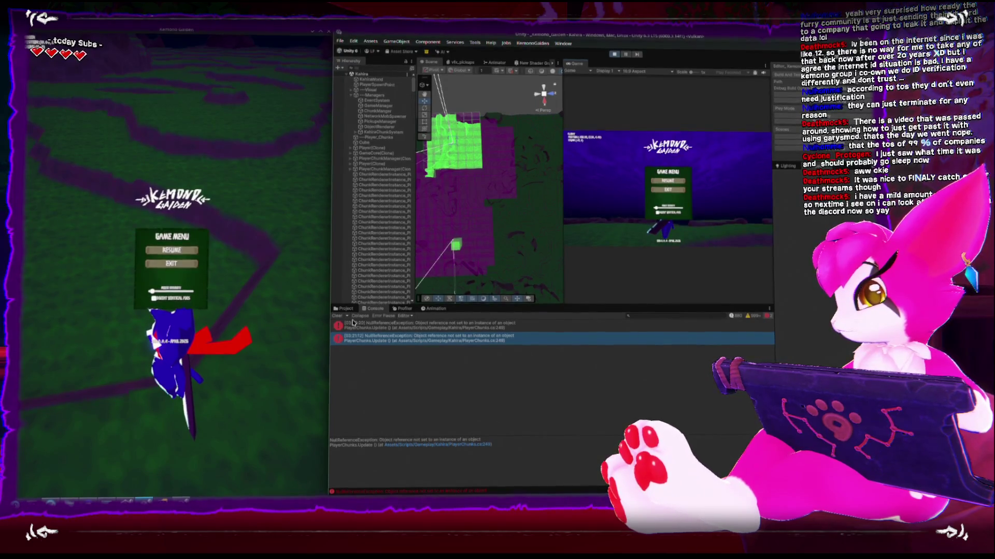
left_click(768, 316)
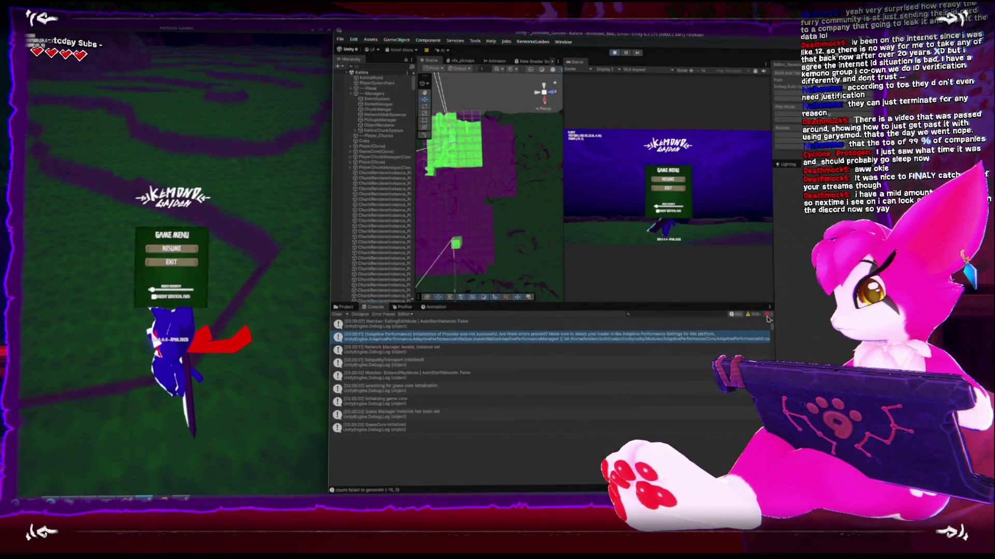
scroll(549, 378, "down", 10)
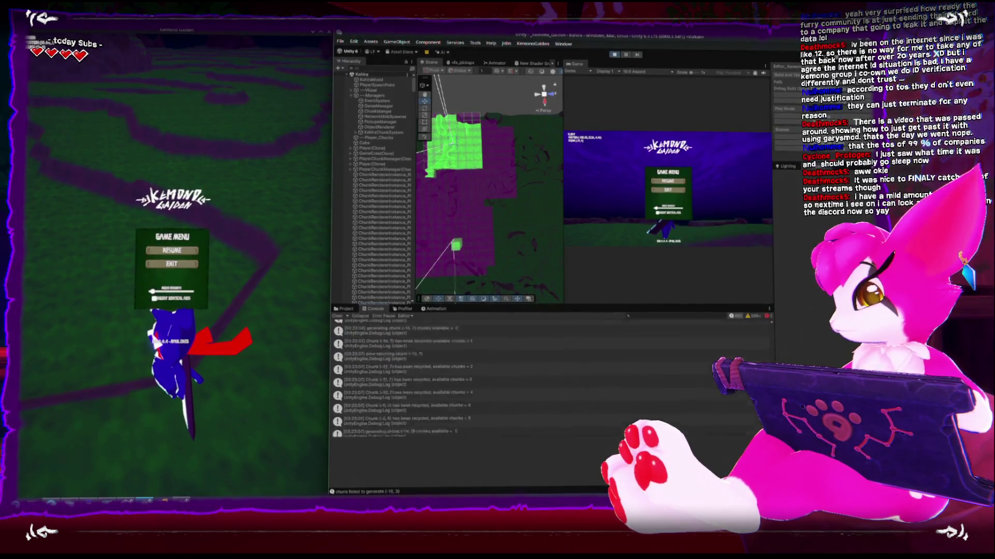
Read stack traces of the 'no available chunks', generating chunk (-16,-3) and chunks available = 5 entries
left_click(390, 416)
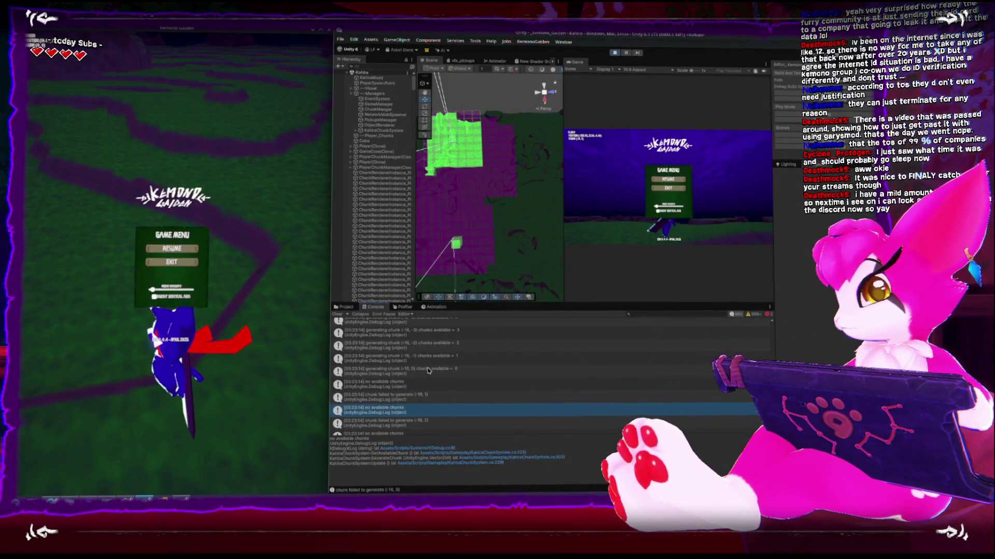
left_click(429, 371)
key("Up")
key("Up")
scroll(440, 363, "up", 1)
left_click(449, 358)
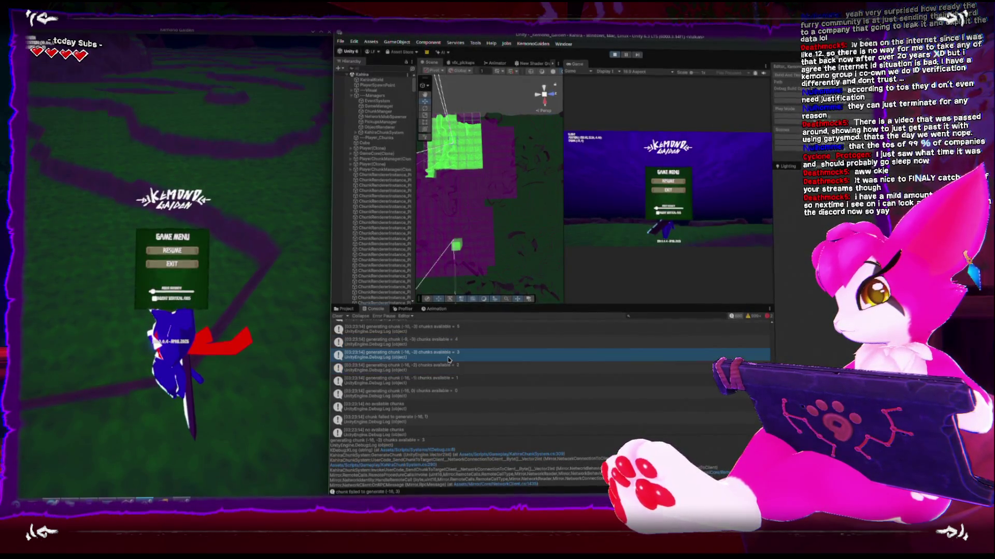
left_click(447, 345)
Scroll through earlier and later Console entries on chunk generation and recycling
scroll(446, 347, "up", 1)
key("Up")
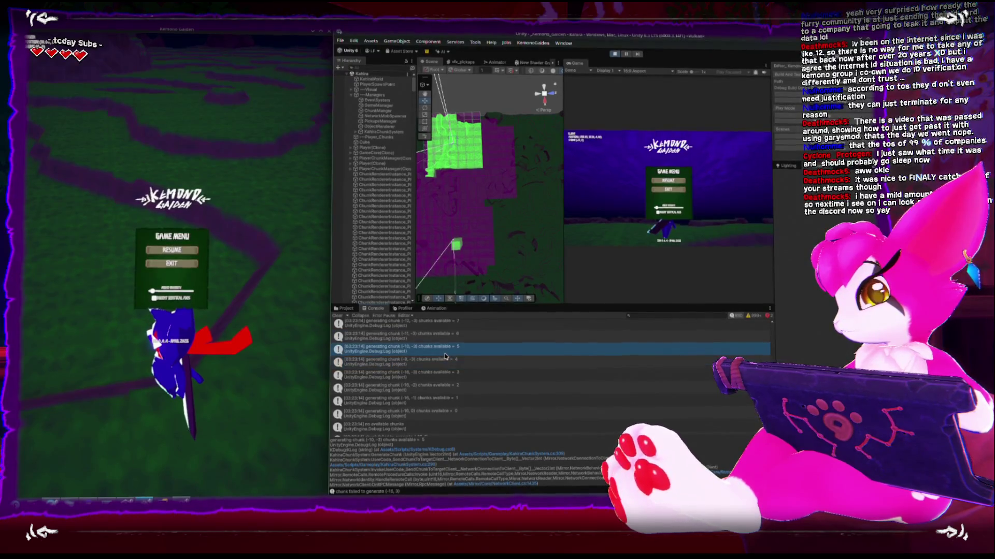
scroll(444, 355, "up", 1)
scroll(444, 355, "up", 1)
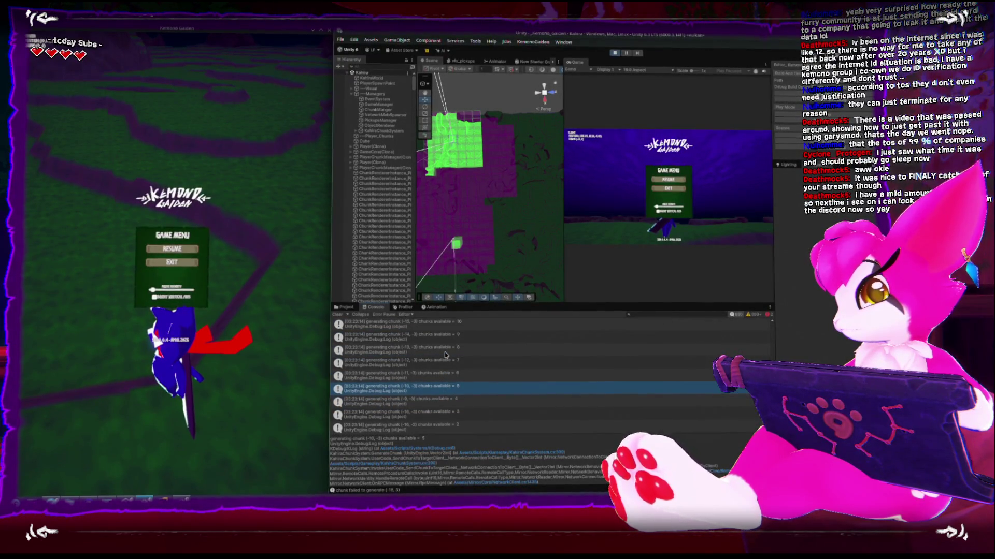
scroll(422, 351, "up", 3)
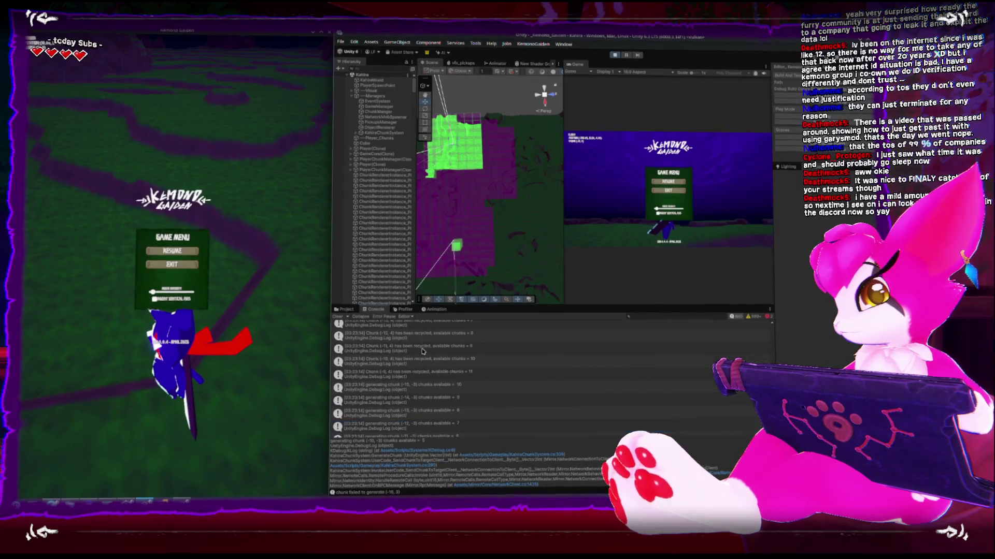
scroll(422, 351, "up", 4)
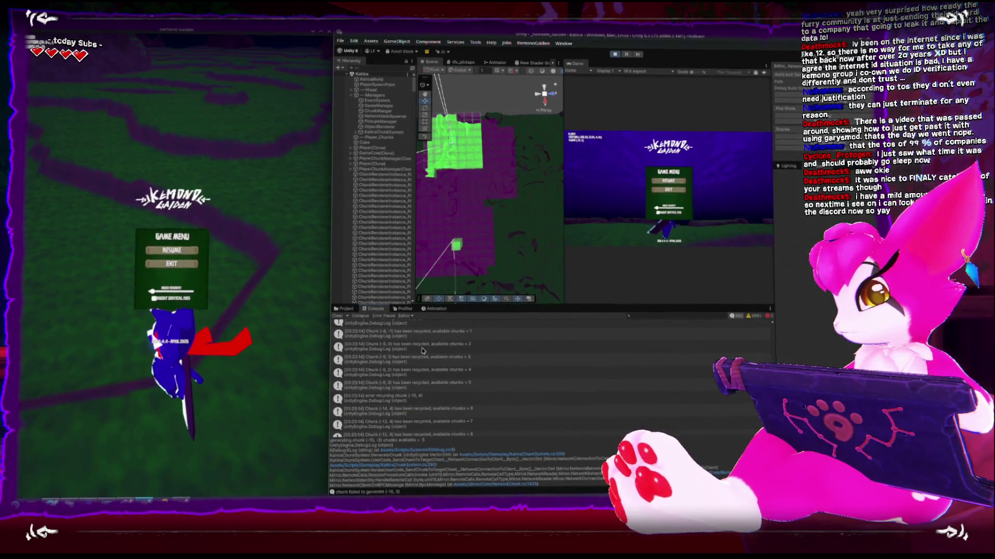
scroll(422, 351, "down", 2)
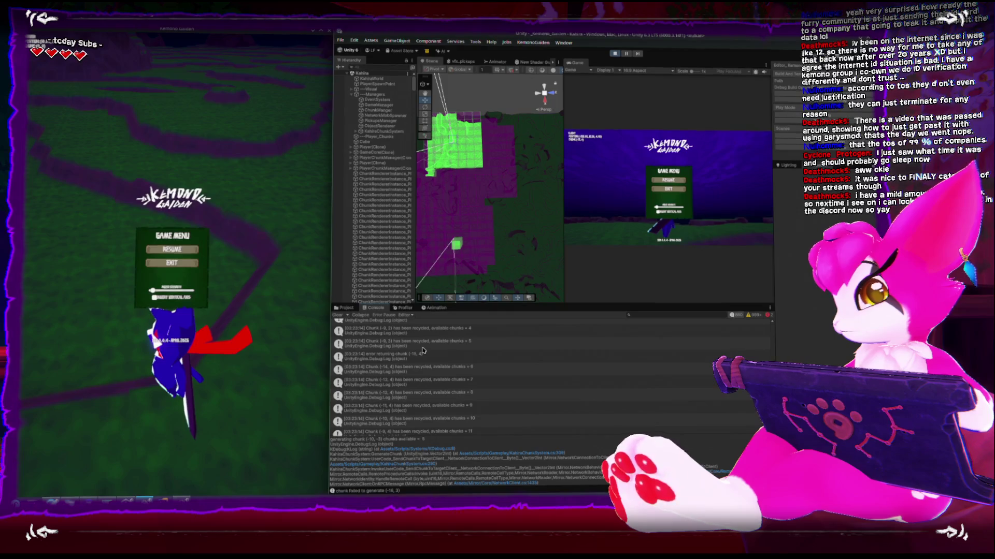
scroll(422, 351, "down", 3)
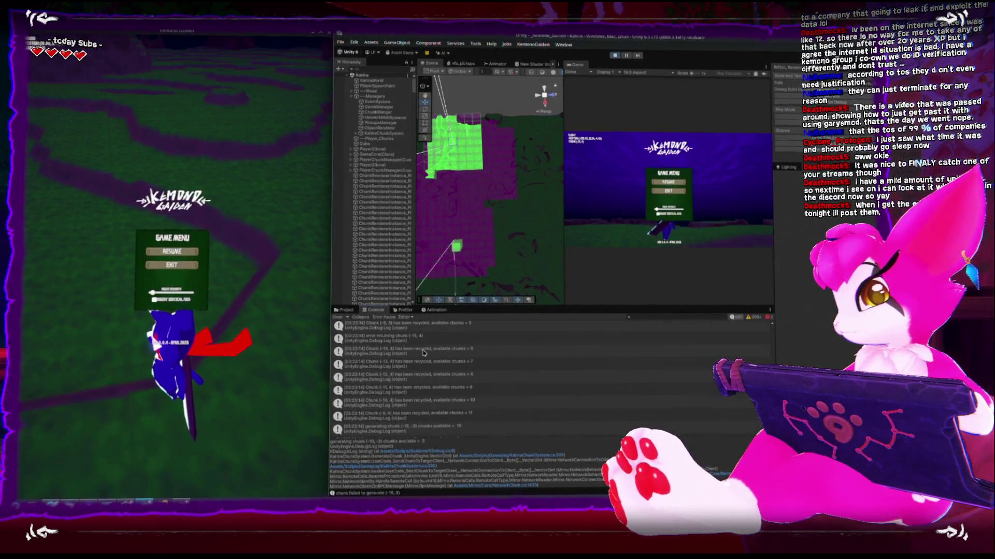
scroll(422, 352, "down", 4)
scroll(422, 351, "up", 5)
scroll(422, 351, "up", 2)
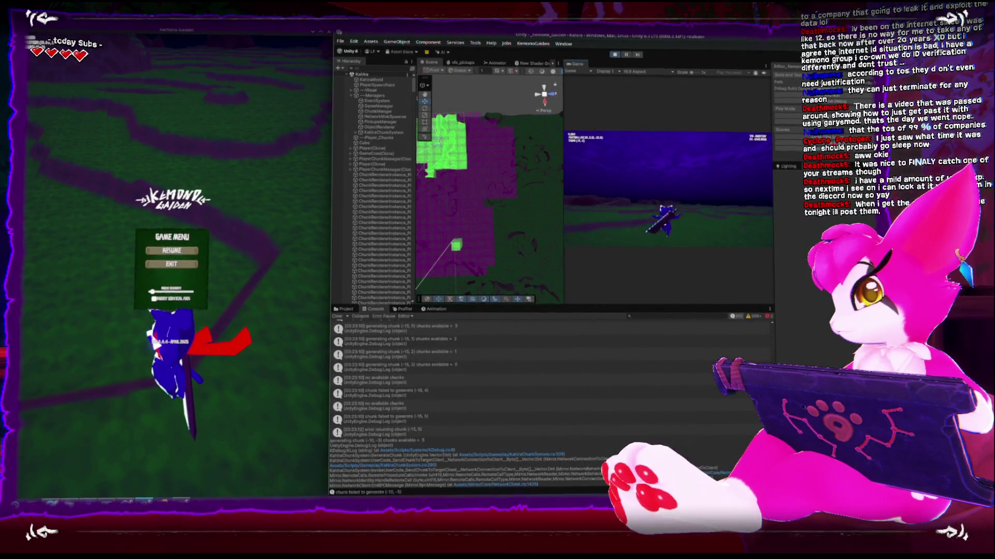
Resume the game and pan the Scene view along the green chunk patches
key("Escape")
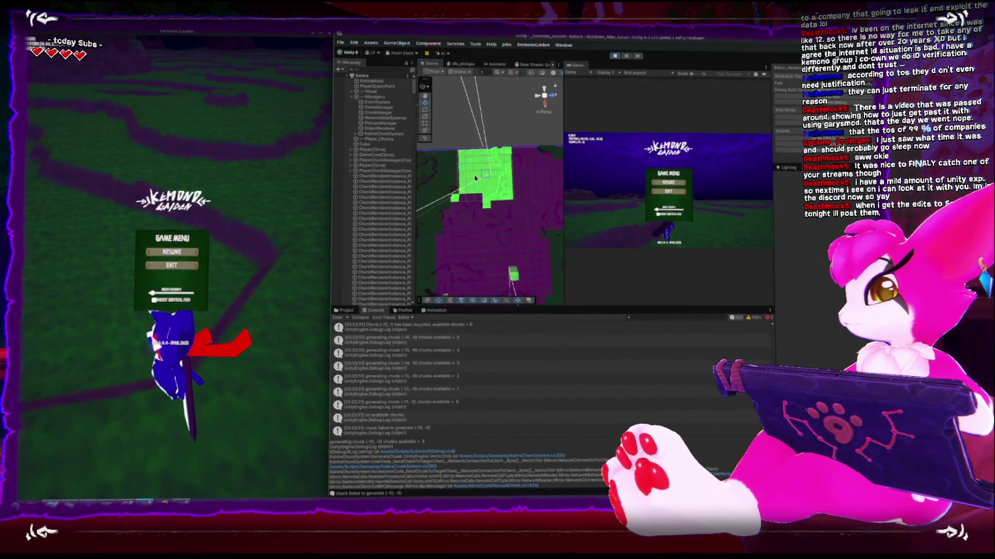
left_click(668, 182)
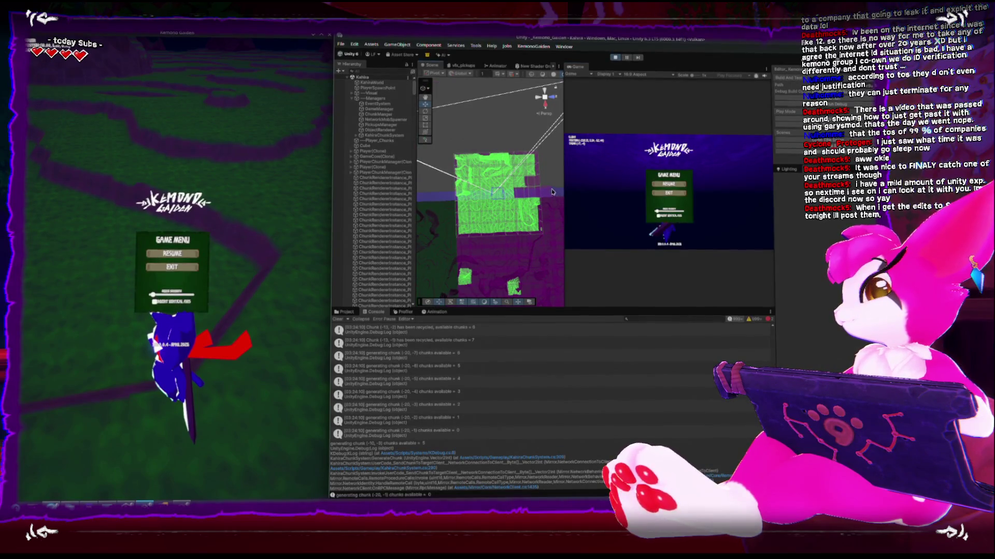
left_click_drag(552, 192, 508, 163)
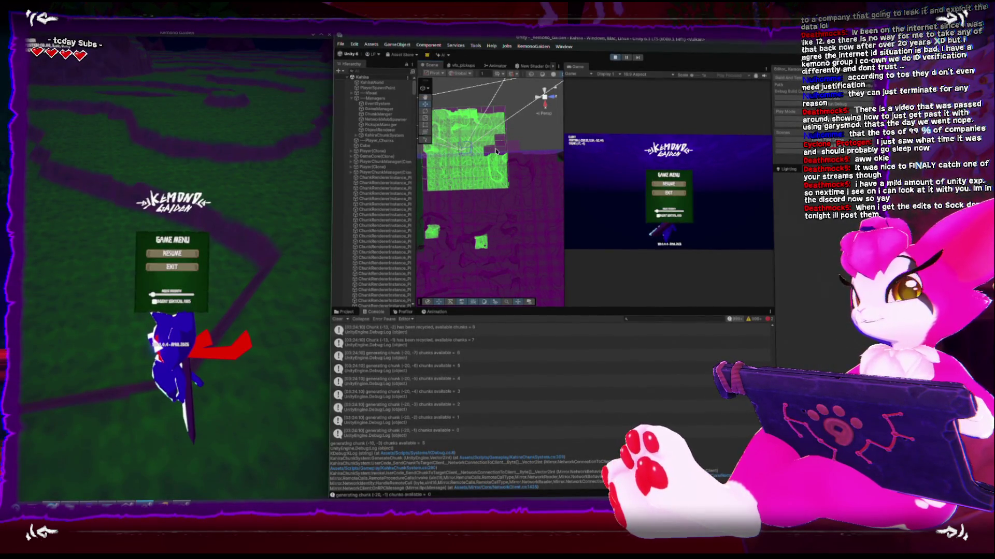
left_click_drag(490, 159, 513, 127)
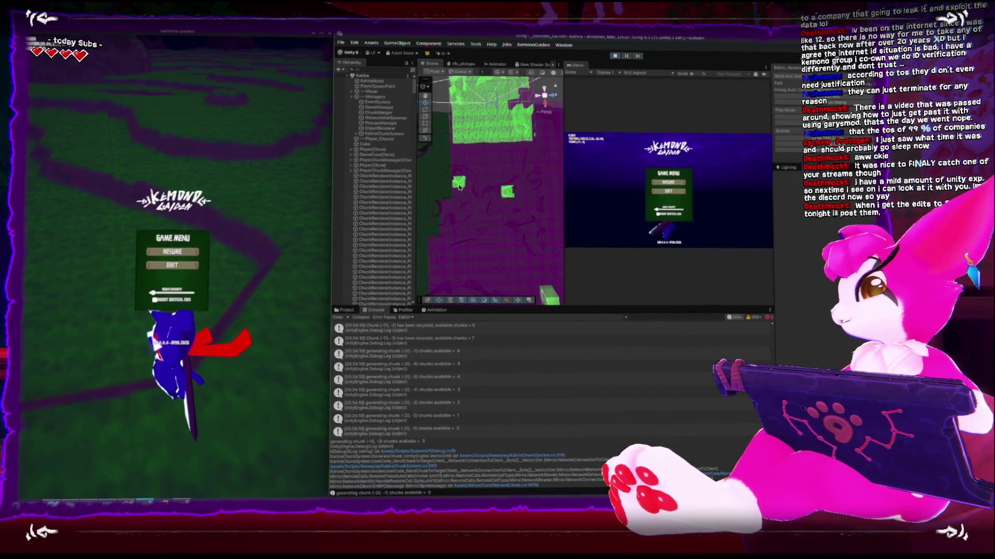
mouse_move(482, 187)
left_mouse_down()
mouse_move(501, 156)
mouse_move(459, 213)
left_mouse_up()
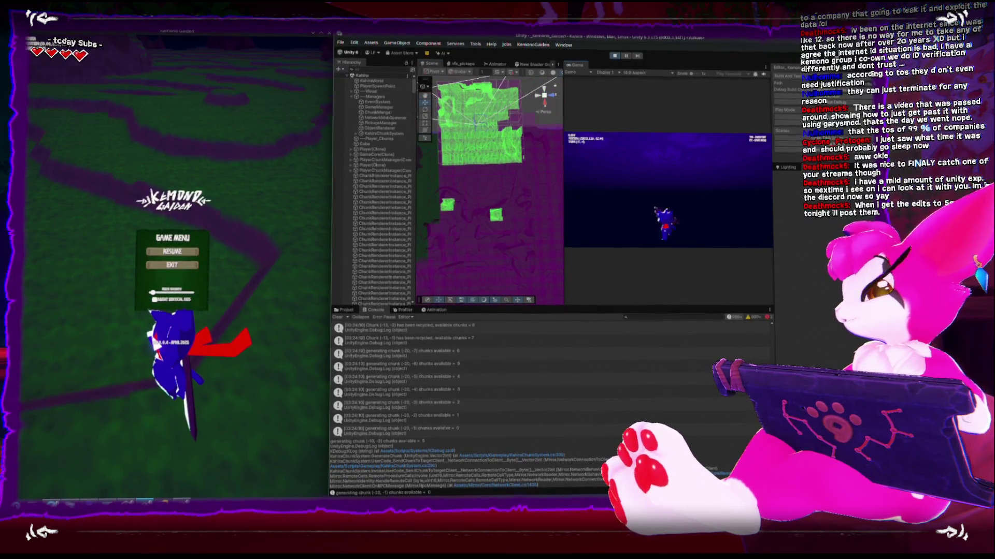
Walk the character forward with W, pausing and then resuming the game
key("w")
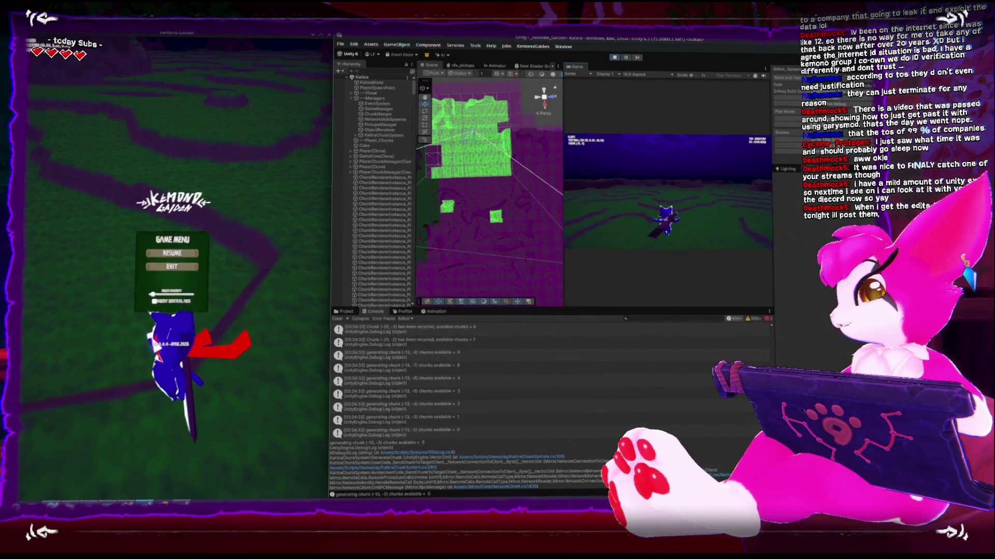
key("Escape")
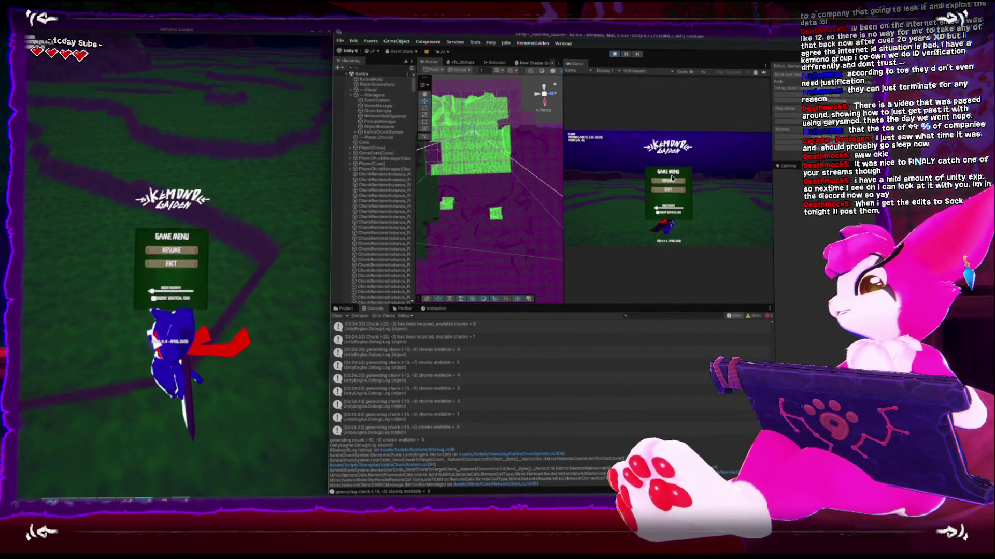
key("Escape")
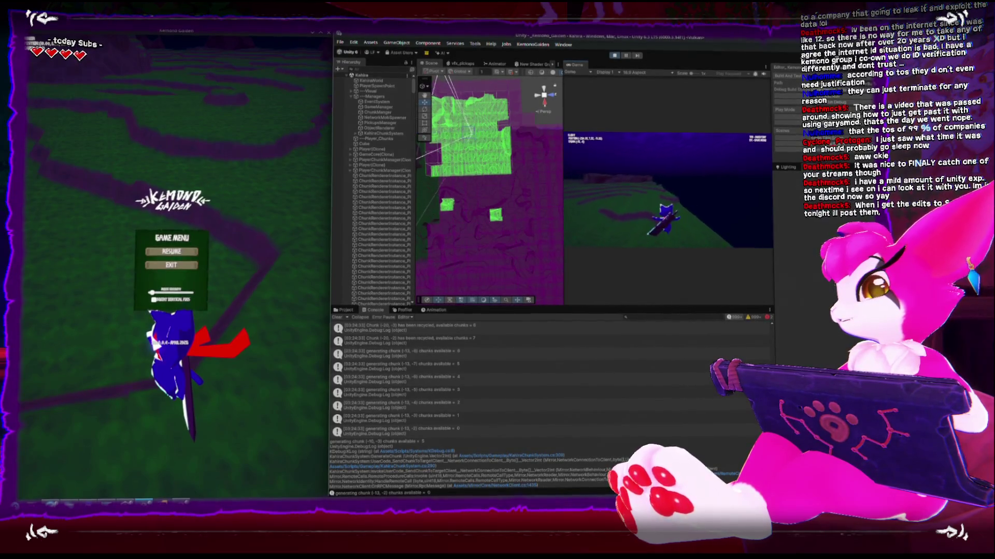
Pause the game, zoom out and orbit over the chunks, then maximize the Scene view with Shift+Space
key("Escape")
scroll(476, 155, "down", 5)
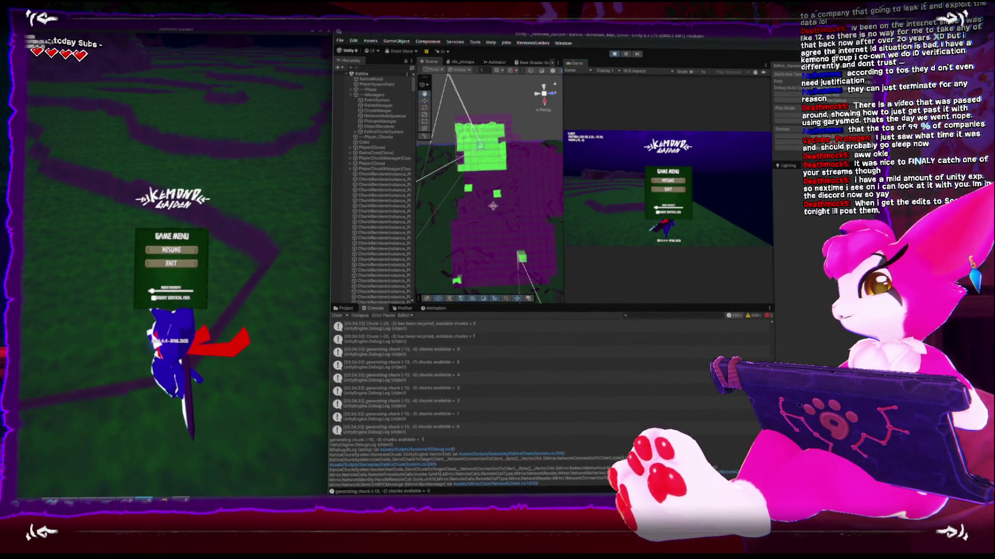
left_click_drag(492, 143, 596, 192)
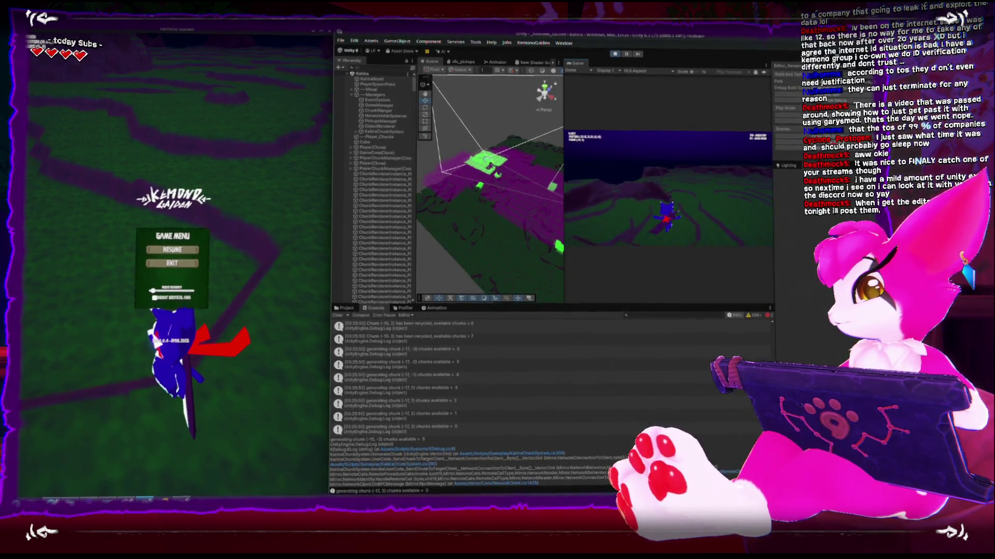
key("Escape")
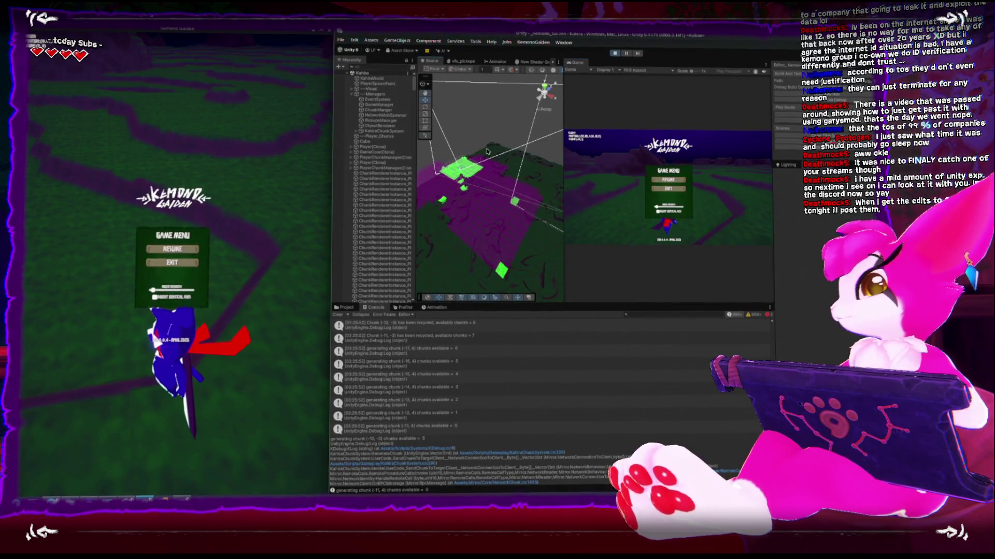
key("shift+space")
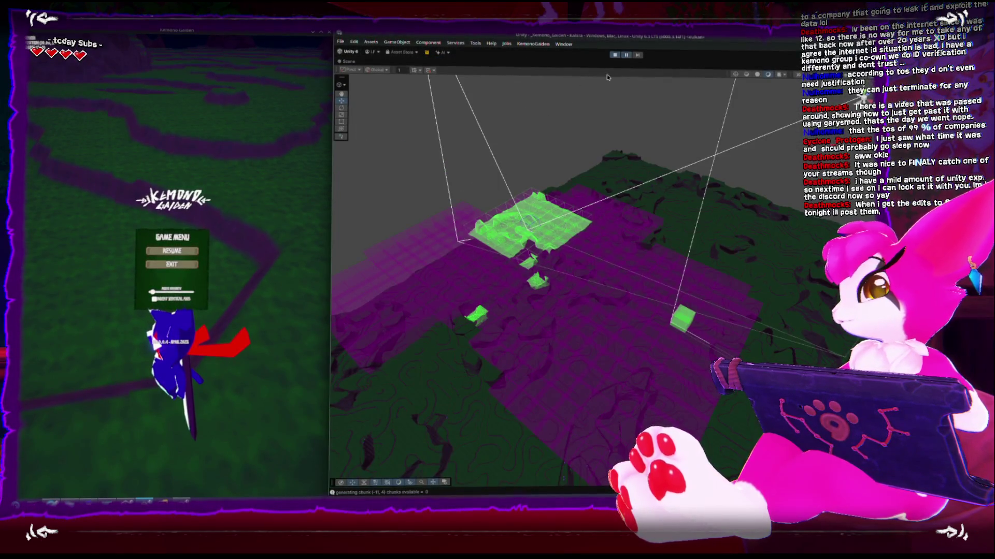
Rotate the Scene camera to a more top-down view, briefly resuming then re-pausing the game
right_click(559, 161)
mouse_move(559, 161)
left_mouse_down()
mouse_move(571, 208)
mouse_move(664, 179)
mouse_move(584, 201)
mouse_move(609, 163)
mouse_move(610, 255)
mouse_move(351, 245)
left_mouse_up()
key("Escape")
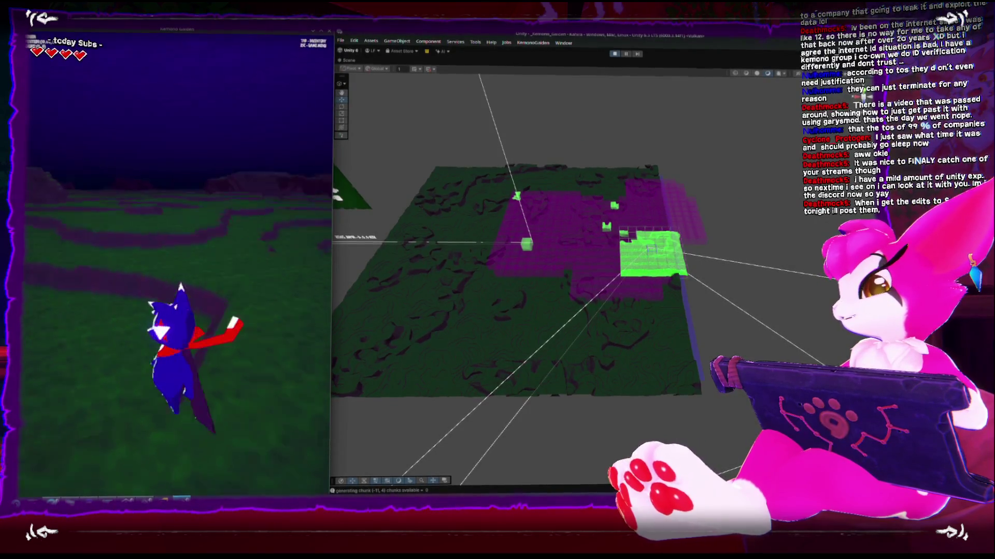
key("Escape")
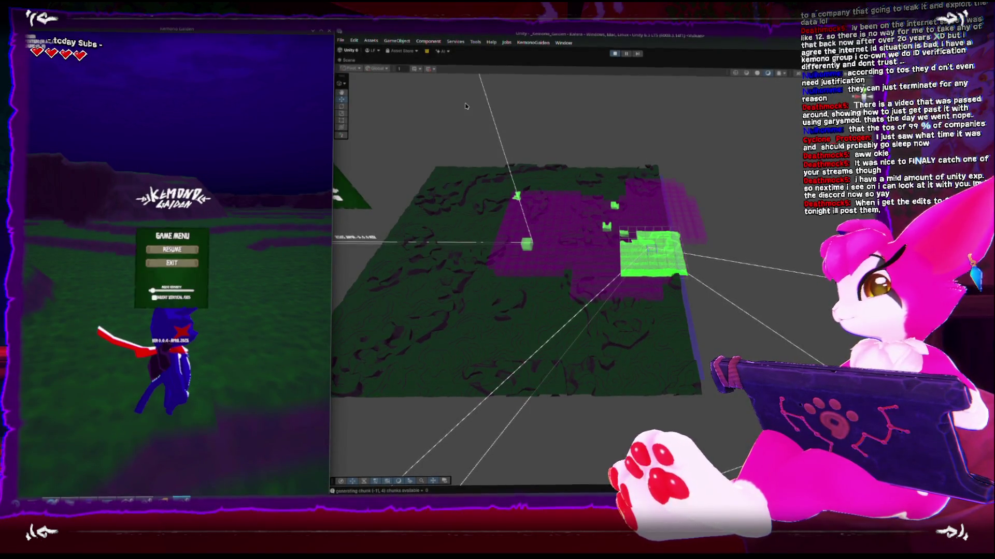
Orbit low and swing in close over the green wireframe chunk patch
mouse_move(620, 137)
left_mouse_down()
mouse_move(583, 163)
mouse_move(588, 109)
mouse_move(618, 286)
mouse_move(648, 211)
mouse_move(604, 325)
left_mouse_up()
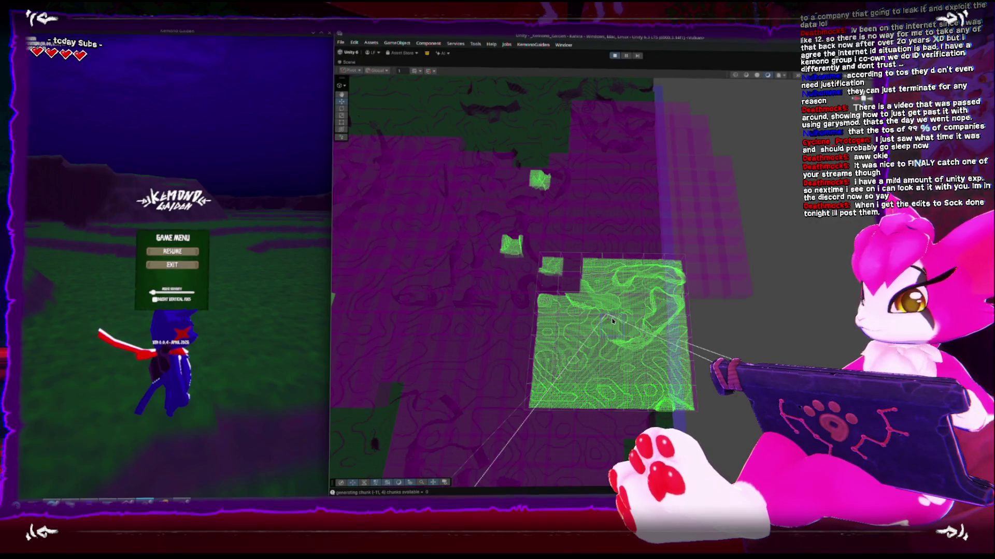
mouse_move(611, 321)
left_mouse_down()
mouse_move(559, 384)
mouse_move(661, 257)
mouse_move(626, 323)
mouse_move(688, 236)
left_mouse_up()
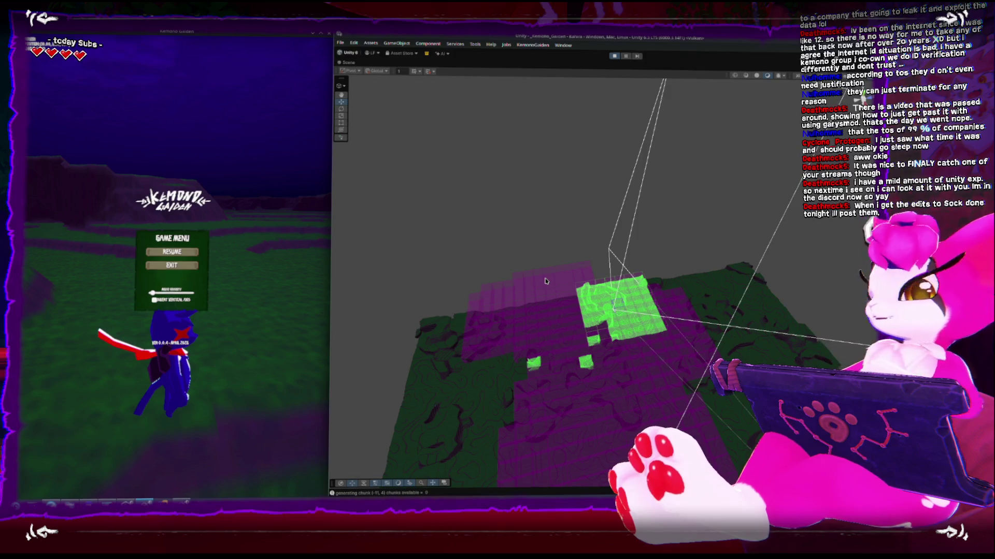
mouse_move(545, 280)
left_mouse_down()
mouse_move(594, 230)
mouse_move(697, 238)
mouse_move(609, 151)
mouse_move(611, 222)
mouse_move(601, 214)
mouse_move(558, 241)
mouse_move(580, 270)
left_mouse_up()
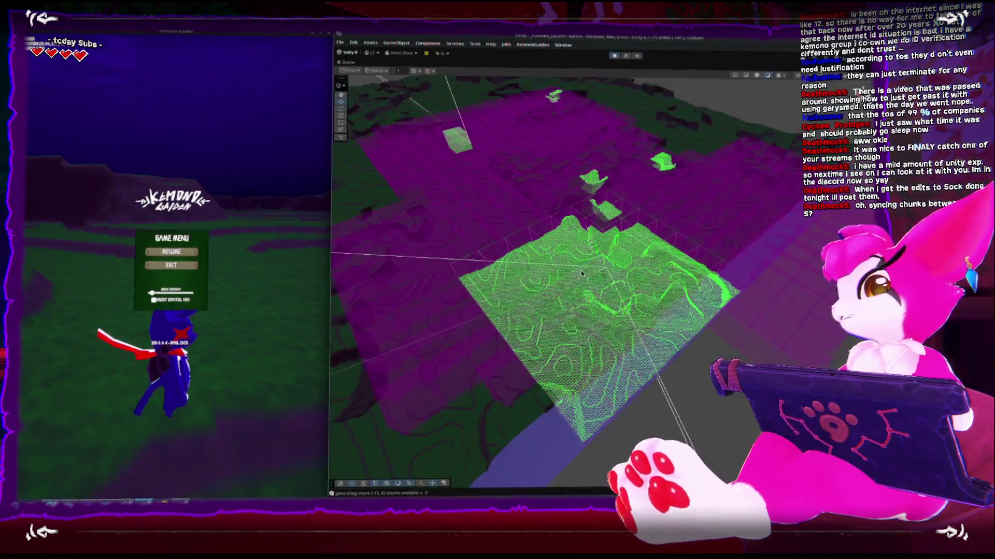
scroll(577, 271, "up", 10)
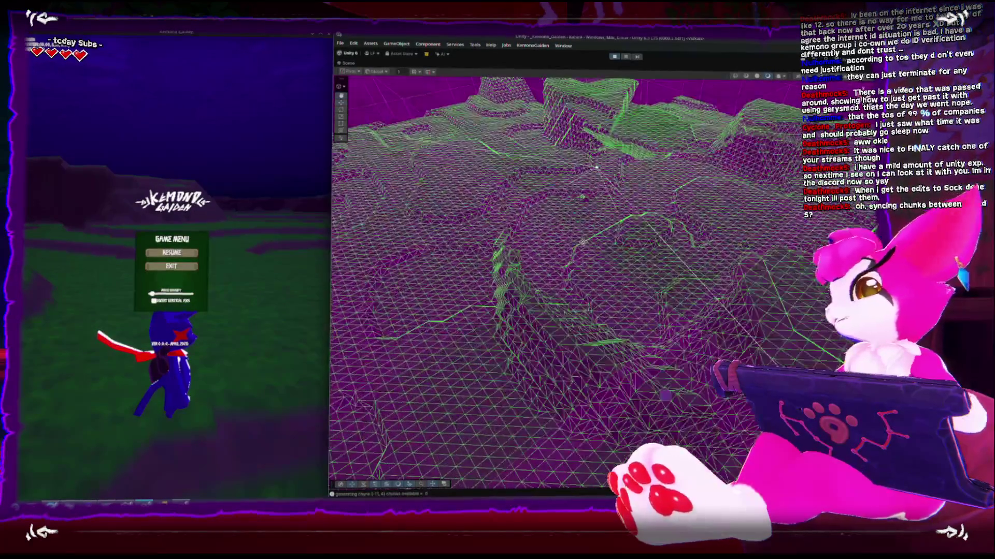
Orbit down over the green chunk patch, select a terrain chunk, and swing in for a low close-up
scroll(577, 279, "down", 10)
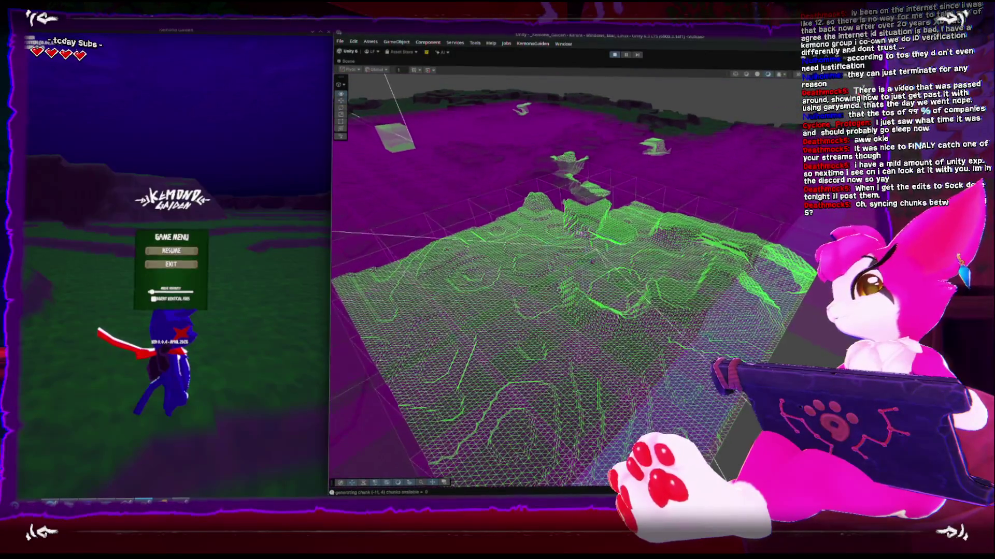
left_click_drag(641, 309, 585, 284)
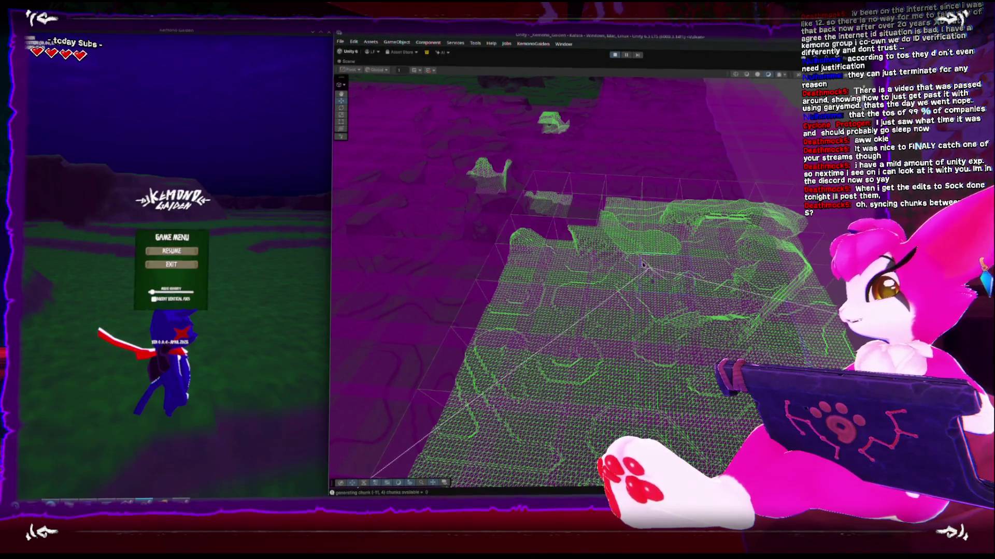
mouse_move(669, 293)
left_mouse_down()
mouse_move(699, 324)
mouse_move(692, 303)
left_mouse_up()
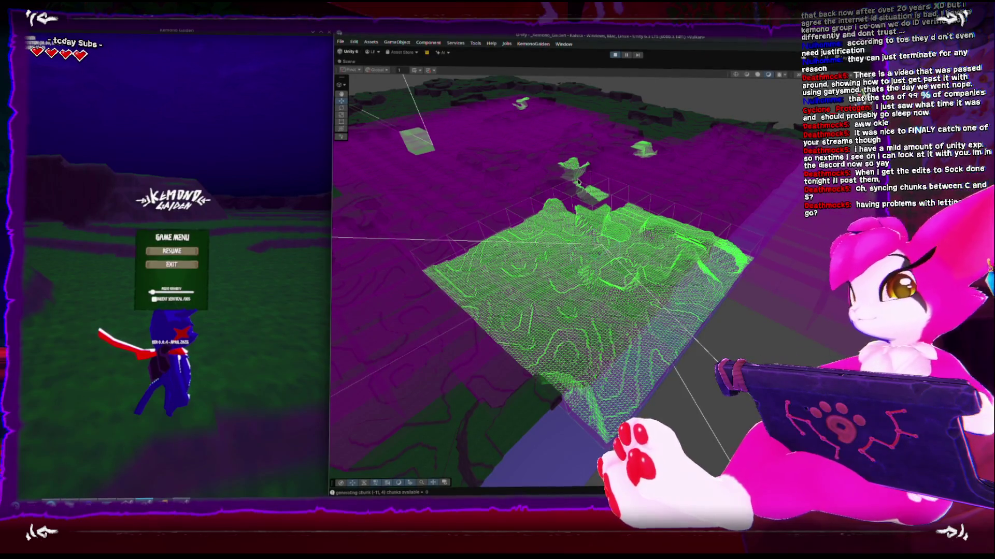
mouse_move(596, 264)
left_mouse_down()
mouse_move(580, 330)
mouse_move(600, 313)
mouse_move(591, 293)
mouse_move(607, 288)
mouse_move(552, 342)
mouse_move(557, 270)
mouse_move(581, 249)
left_mouse_up()
left_click(586, 294)
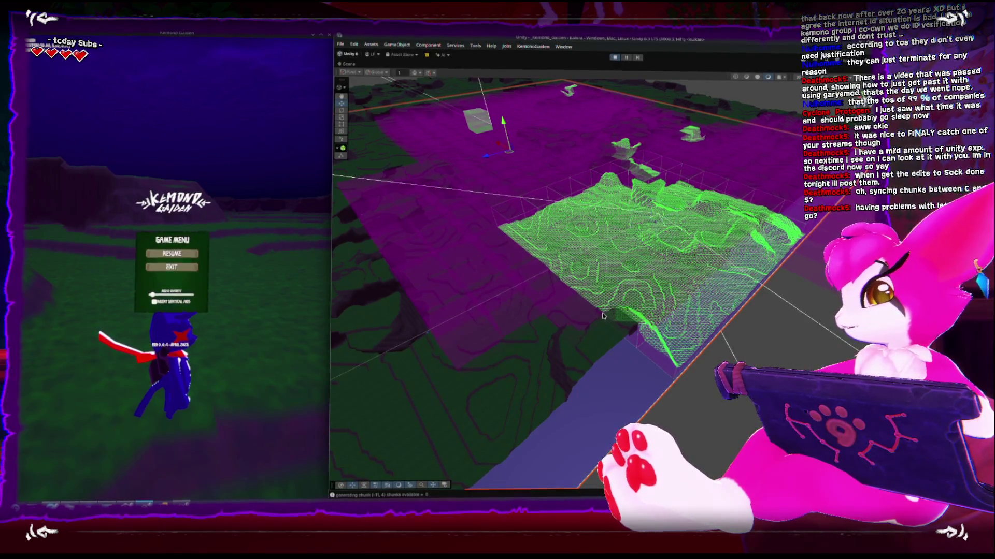
mouse_move(757, 254)
left_mouse_down()
mouse_move(566, 460)
mouse_move(541, 417)
mouse_move(688, 333)
mouse_move(581, 340)
mouse_move(598, 325)
mouse_move(584, 271)
mouse_move(592, 267)
left_mouse_up()
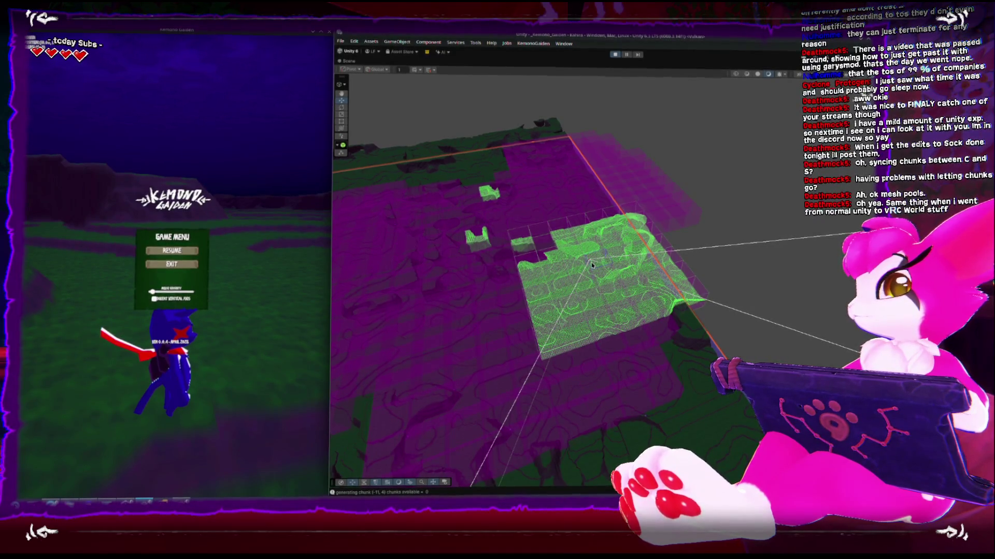
mouse_move(476, 311)
left_mouse_down()
mouse_move(456, 363)
mouse_move(470, 399)
mouse_move(593, 313)
mouse_move(573, 349)
mouse_move(515, 378)
mouse_move(549, 368)
mouse_move(618, 375)
mouse_move(625, 229)
mouse_move(656, 259)
left_mouse_up()
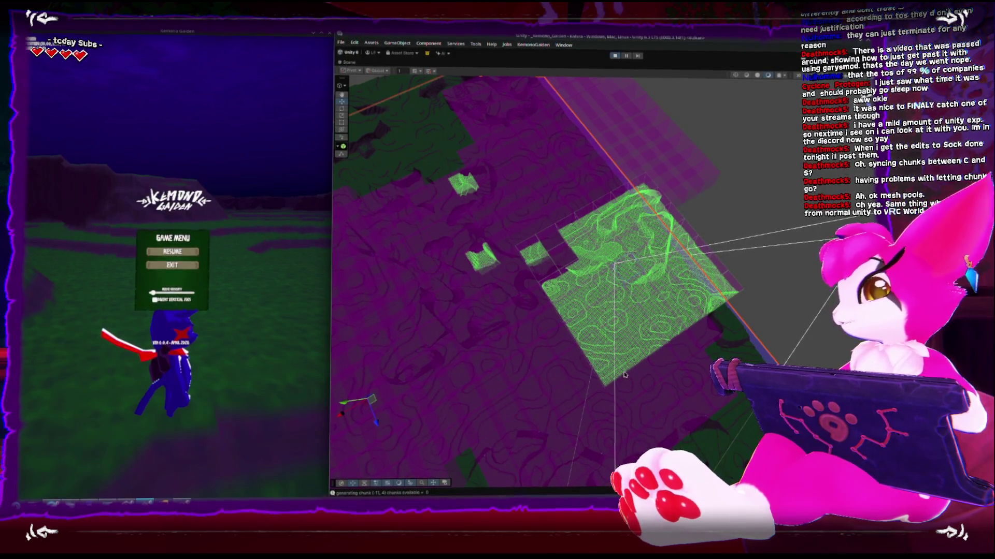
mouse_move(619, 337)
left_mouse_down()
mouse_move(540, 369)
mouse_move(572, 282)
mouse_move(484, 303)
mouse_move(442, 283)
left_mouse_up()
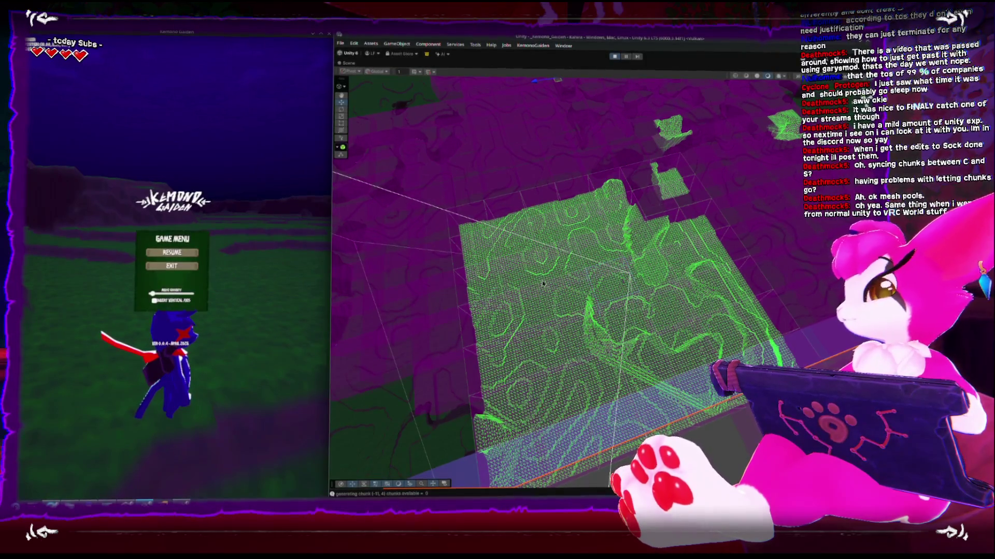
scroll(522, 171, "down", 5)
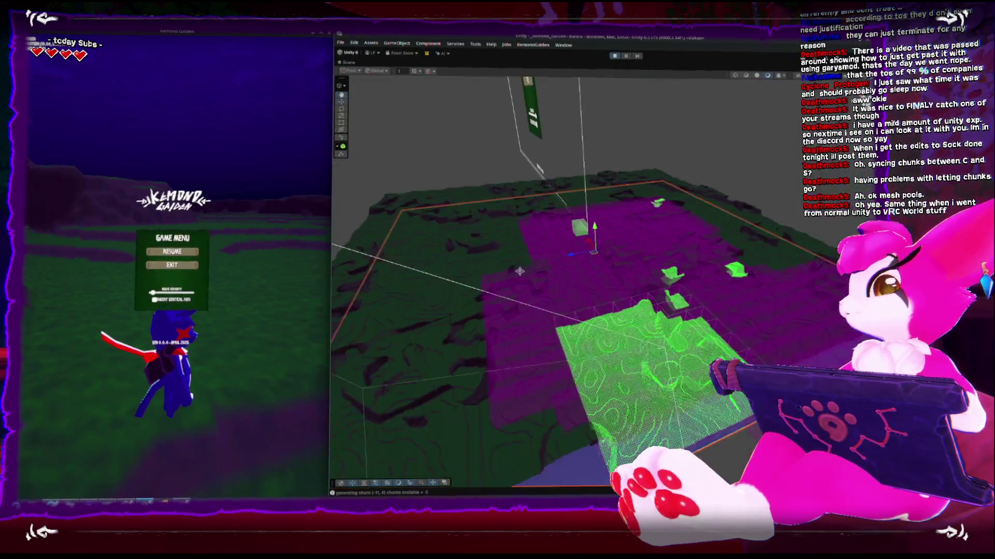
mouse_move(616, 290)
left_mouse_down()
mouse_move(530, 371)
mouse_move(573, 285)
mouse_move(533, 304)
mouse_move(586, 244)
mouse_move(471, 222)
mouse_move(630, 321)
mouse_move(637, 265)
mouse_move(595, 354)
mouse_move(512, 306)
mouse_move(604, 223)
left_mouse_up()
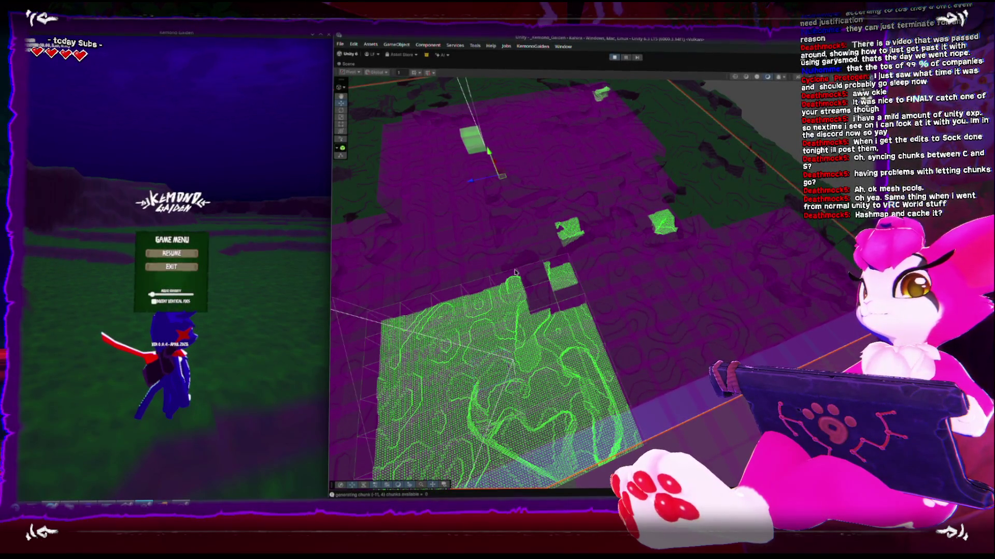
mouse_move(515, 272)
left_mouse_down()
mouse_move(565, 261)
mouse_move(514, 283)
mouse_move(543, 258)
left_mouse_up()
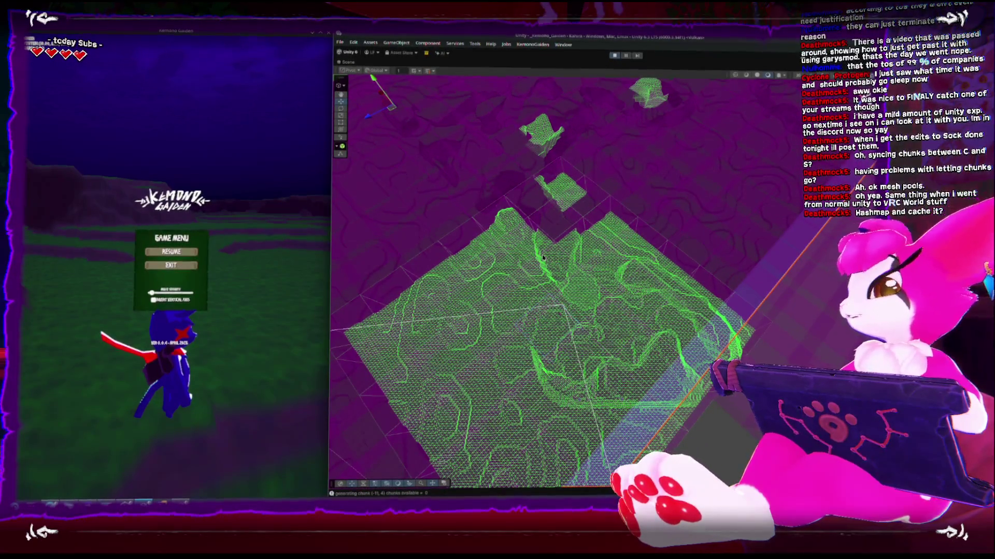
scroll(570, 244, "down", 5)
mouse_move(620, 222)
left_mouse_down()
mouse_move(694, 244)
mouse_move(642, 286)
left_mouse_up()
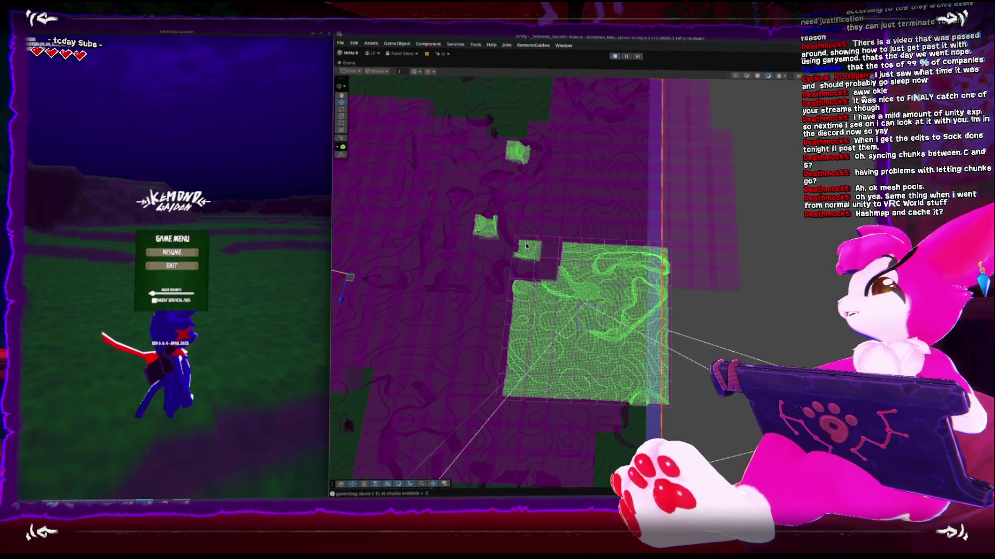
scroll(589, 290, "up", 5)
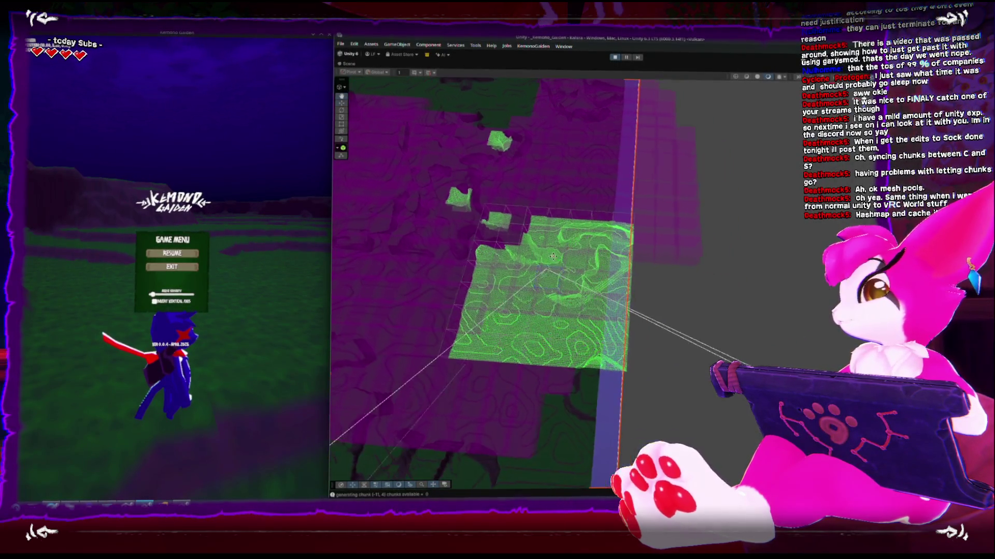
left_click_drag(534, 299, 550, 275)
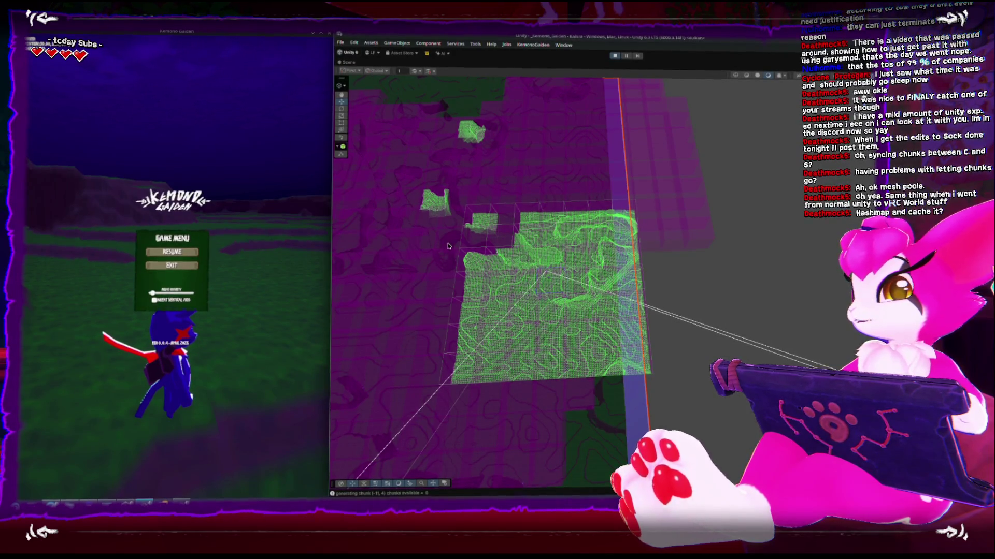
mouse_move(448, 247)
left_mouse_down()
mouse_move(552, 199)
mouse_move(544, 264)
mouse_move(542, 180)
mouse_move(536, 287)
left_mouse_up()
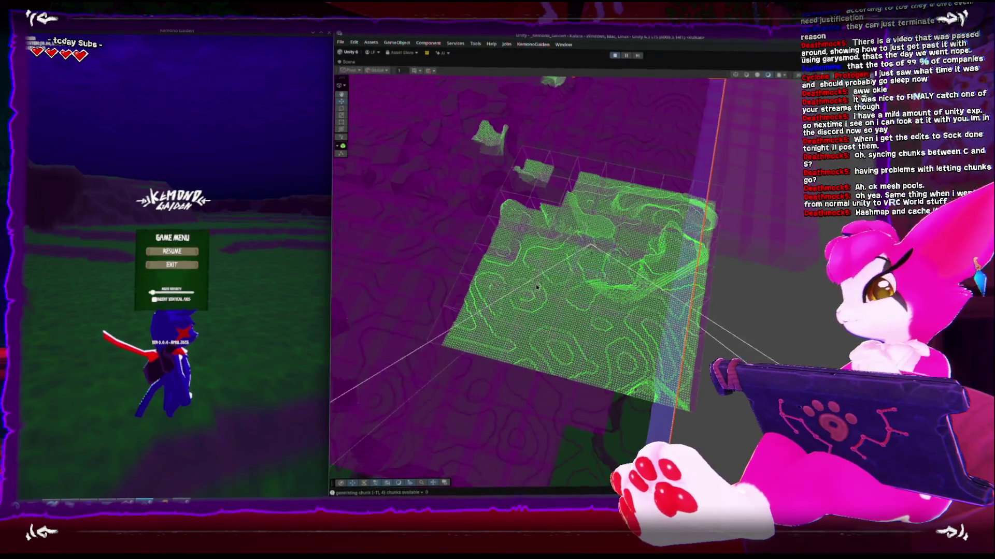
key("Escape")
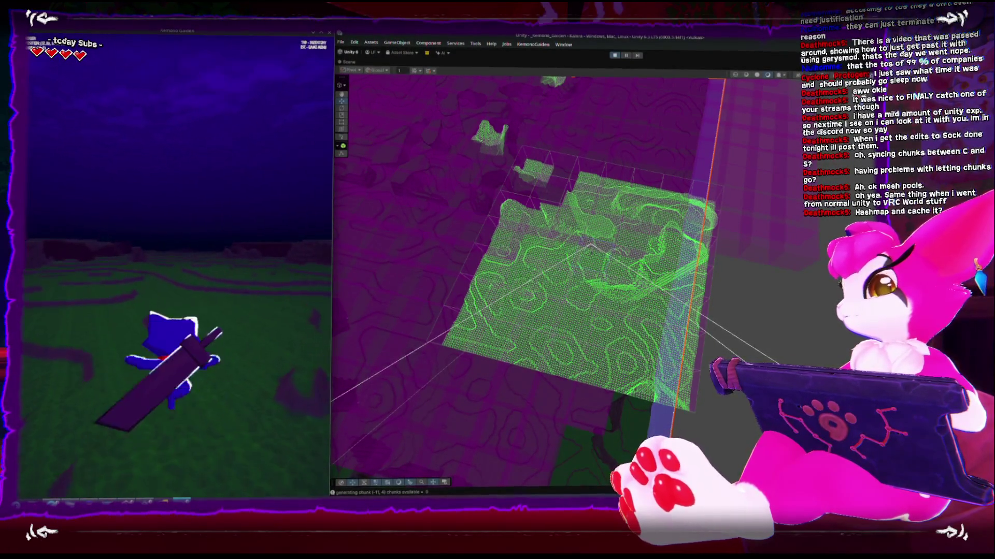
Toggle the game menu and orbit the Scene view from top-down to oblique views of the chunk grid
key("Escape")
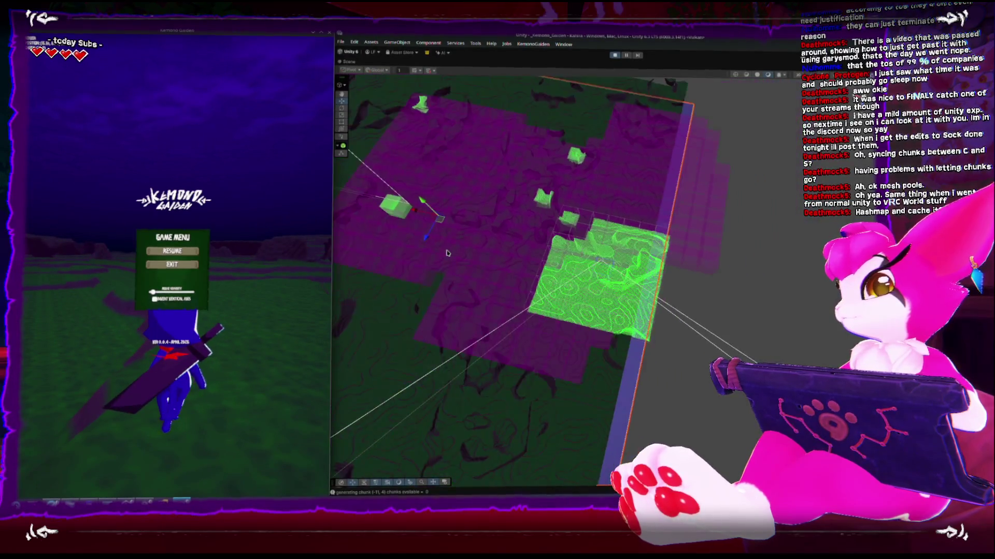
key("Escape")
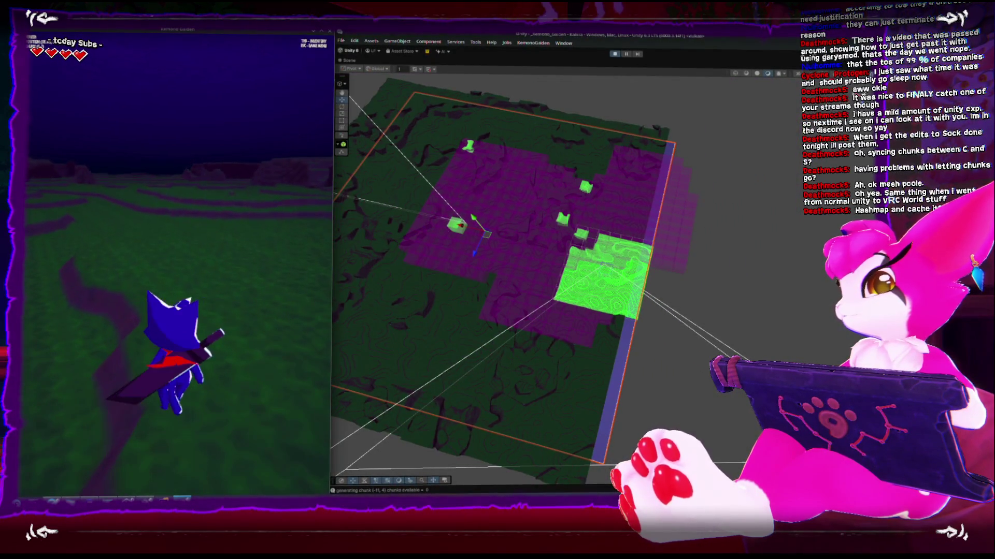
key("Escape")
scroll(601, 303, "up", 3)
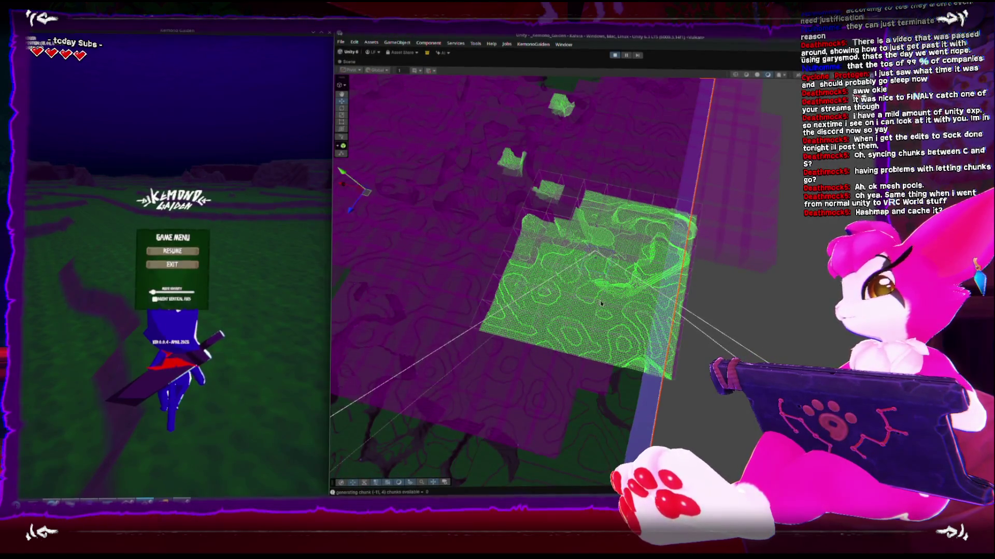
left_click_drag(503, 262, 506, 300)
scroll(510, 269, "down", 2)
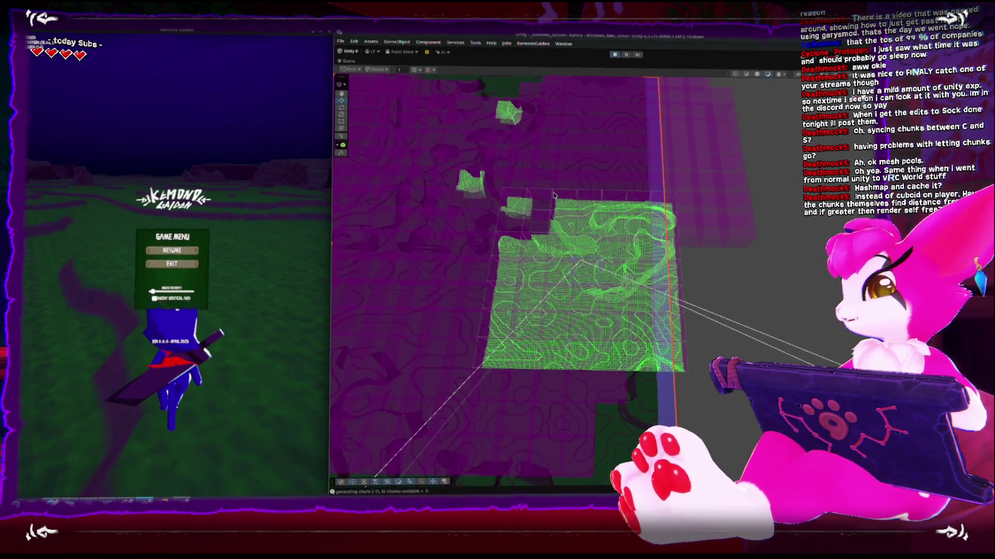
mouse_move(552, 184)
left_mouse_down()
mouse_move(506, 273)
mouse_move(505, 172)
left_mouse_up()
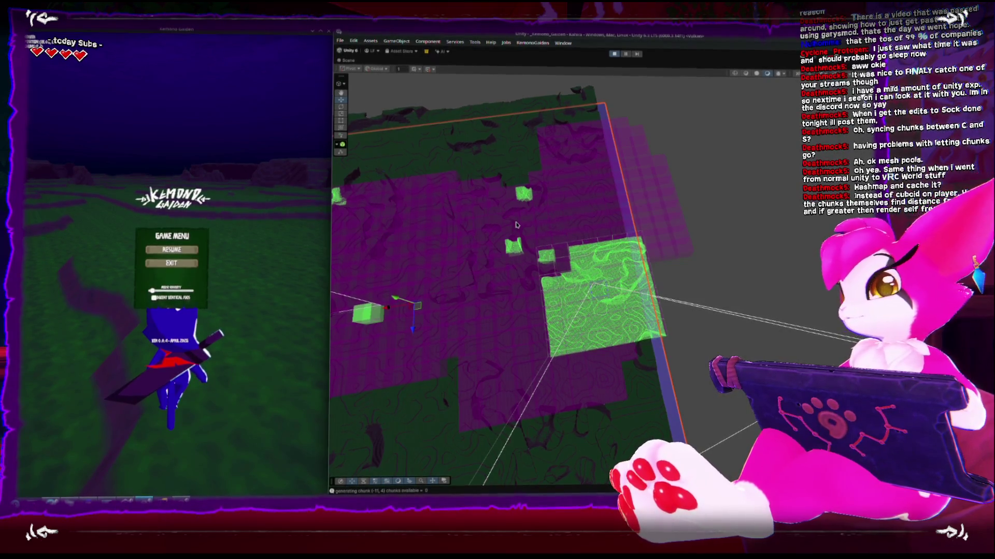
left_click_drag(542, 264, 549, 183)
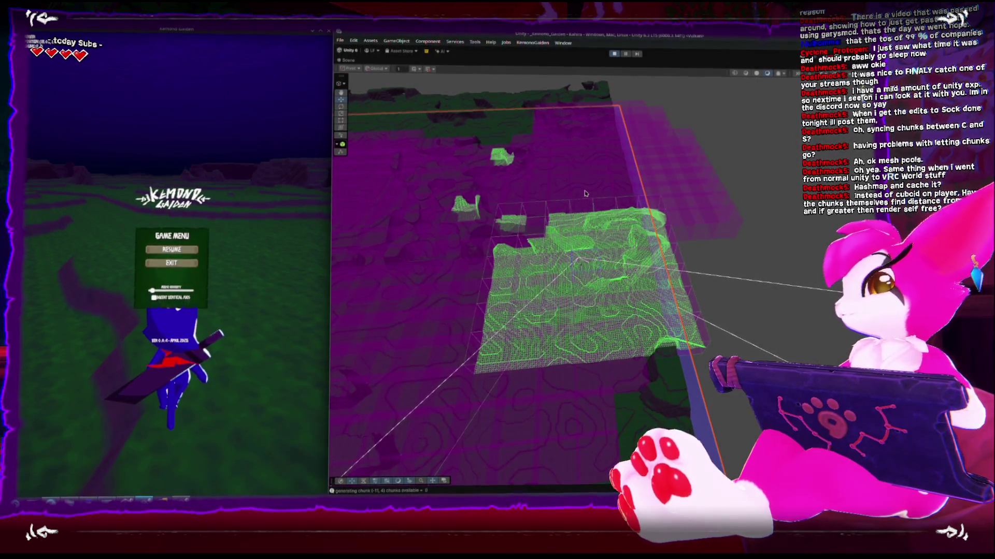
scroll(548, 288, "up", 5)
mouse_move(548, 289)
left_mouse_down()
mouse_move(537, 257)
mouse_move(612, 176)
left_mouse_up()
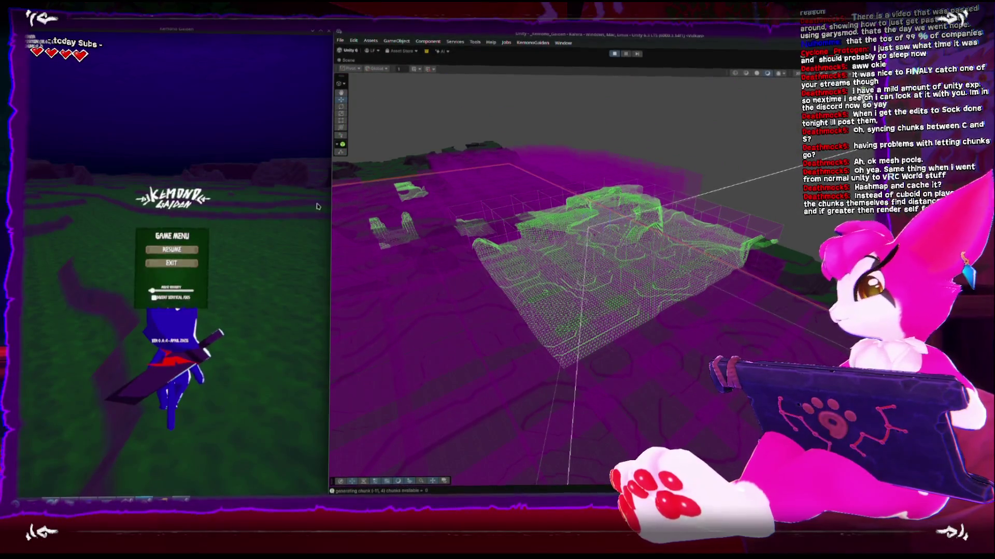
Resume play, make the character jump beside the cliff, and restore the full editor layout with Console
left_click(259, 207)
key("Escape")
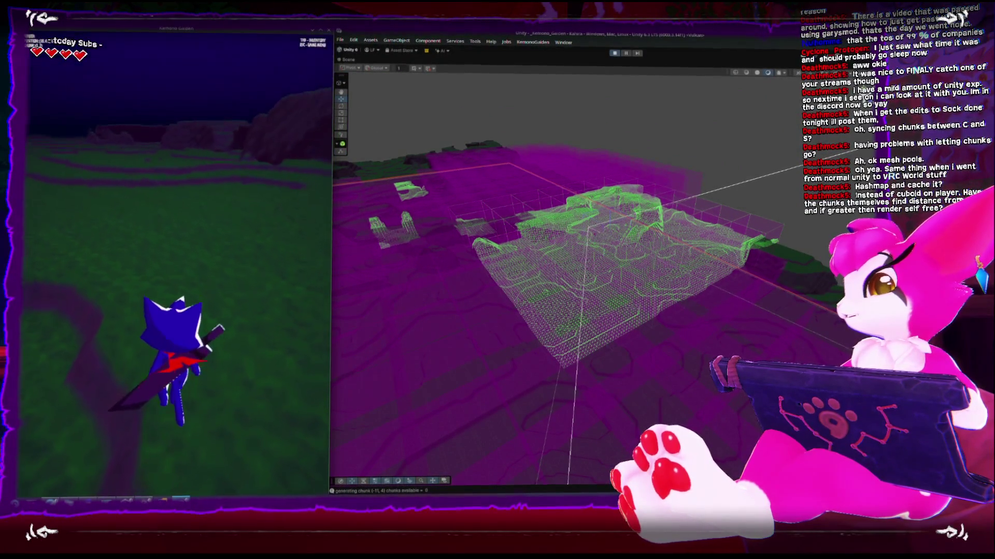
key("Escape")
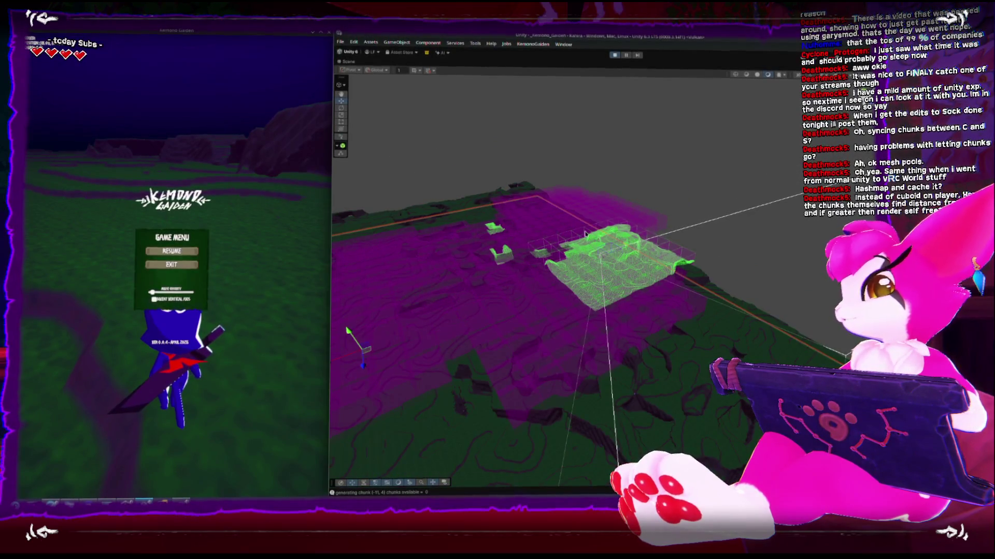
left_click_drag(628, 225, 420, 227)
left_click(171, 249)
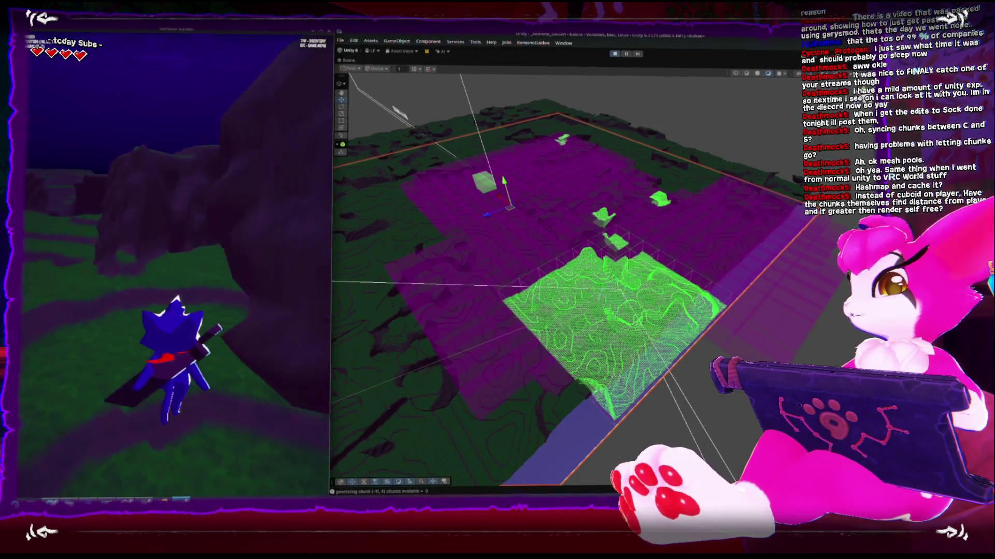
key("space")
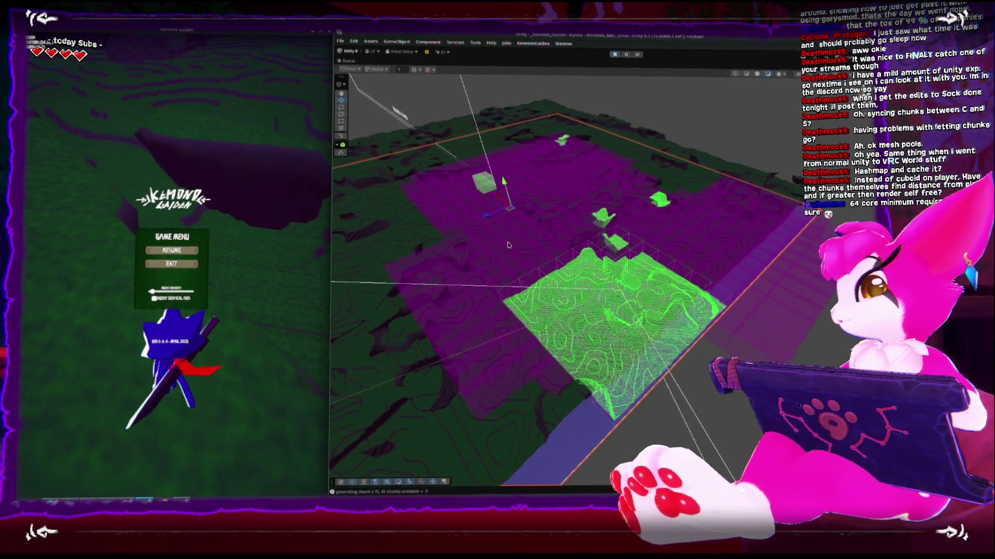
left_click_drag(481, 259, 443, 184)
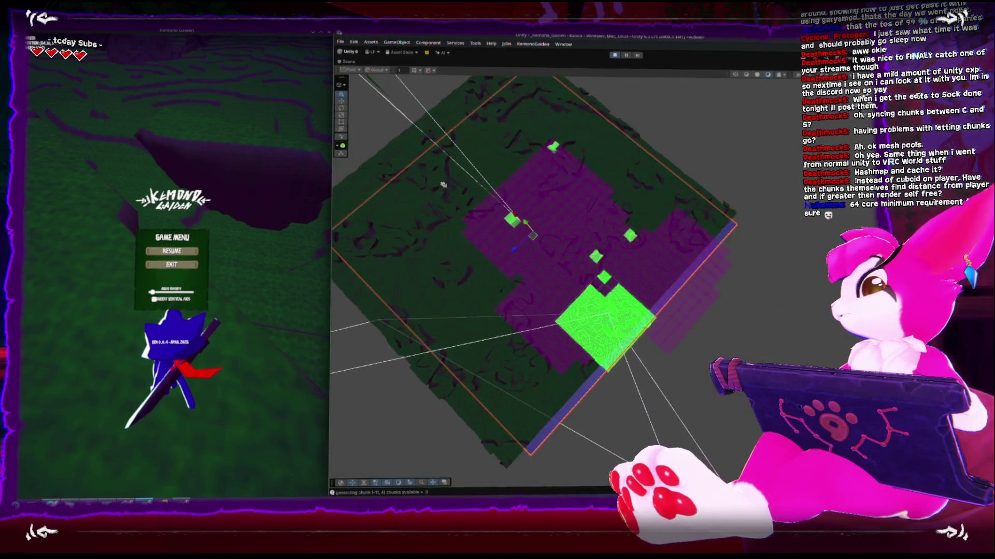
left_click(626, 53)
Resume gameplay and walk the player forward with W so new chunks generate
left_click(614, 107)
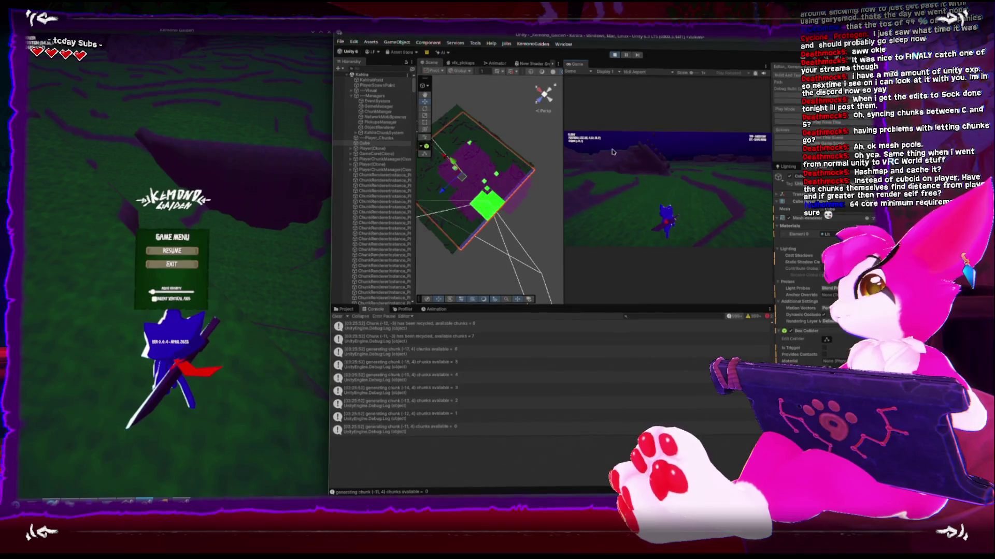
key("w")
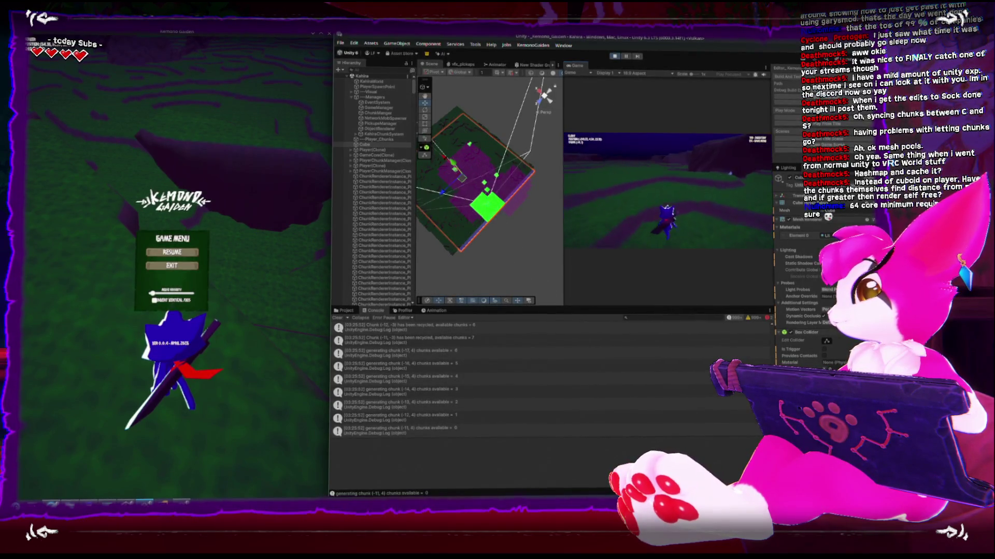
key("w")
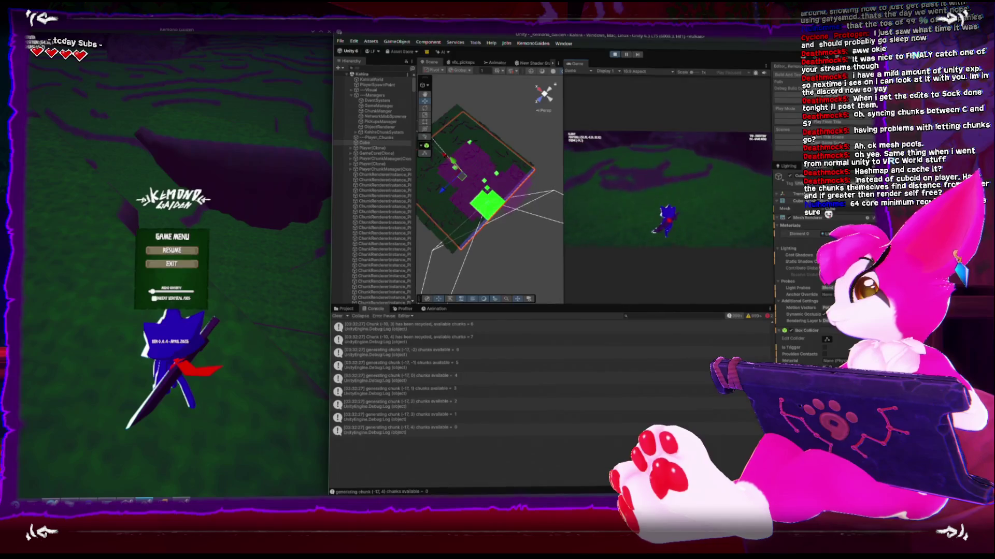
key("w")
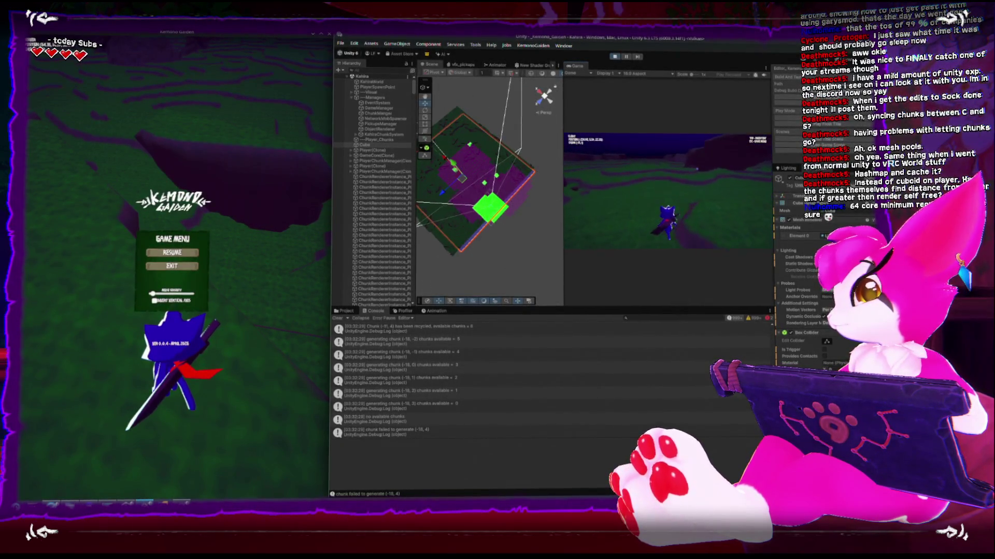
key("w")
key("w")
key("w")
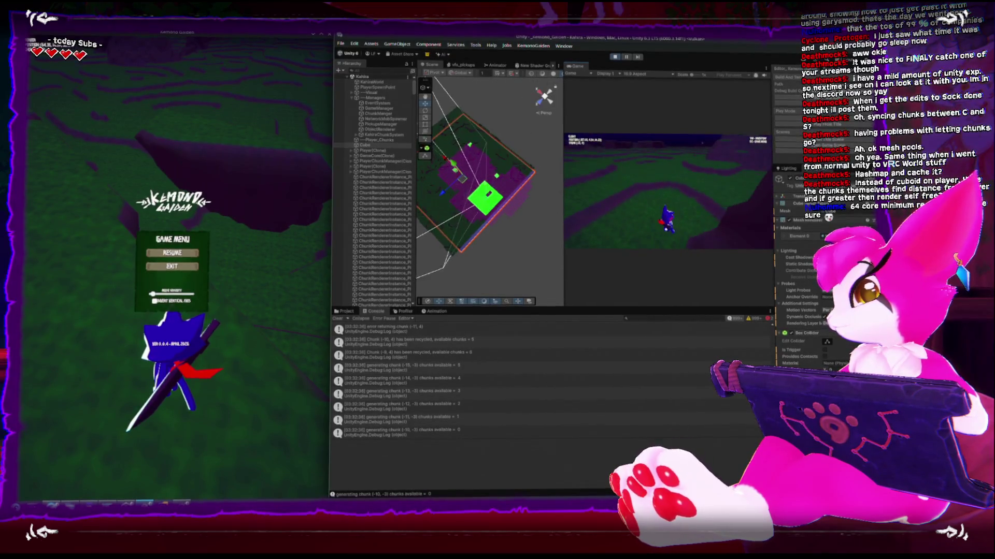
key("w")
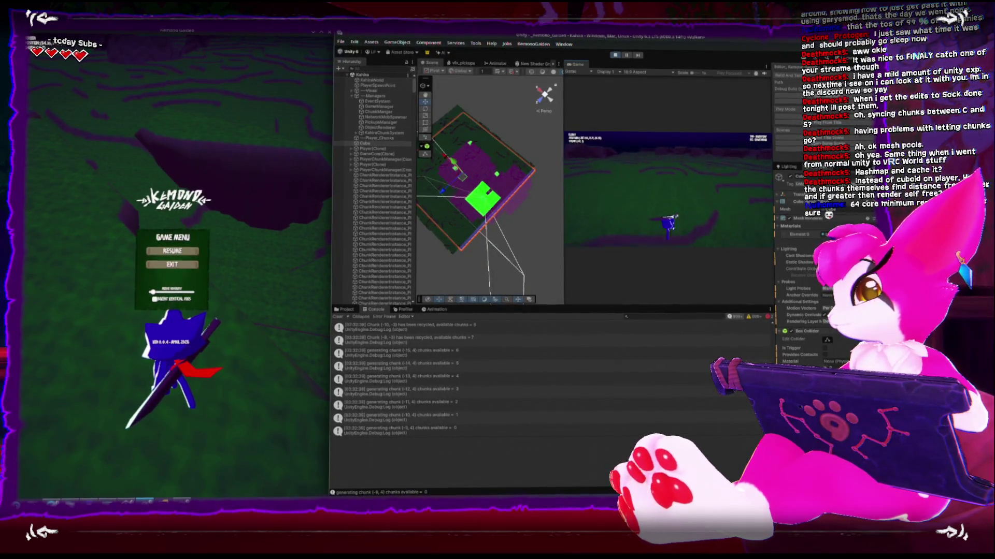
key("w")
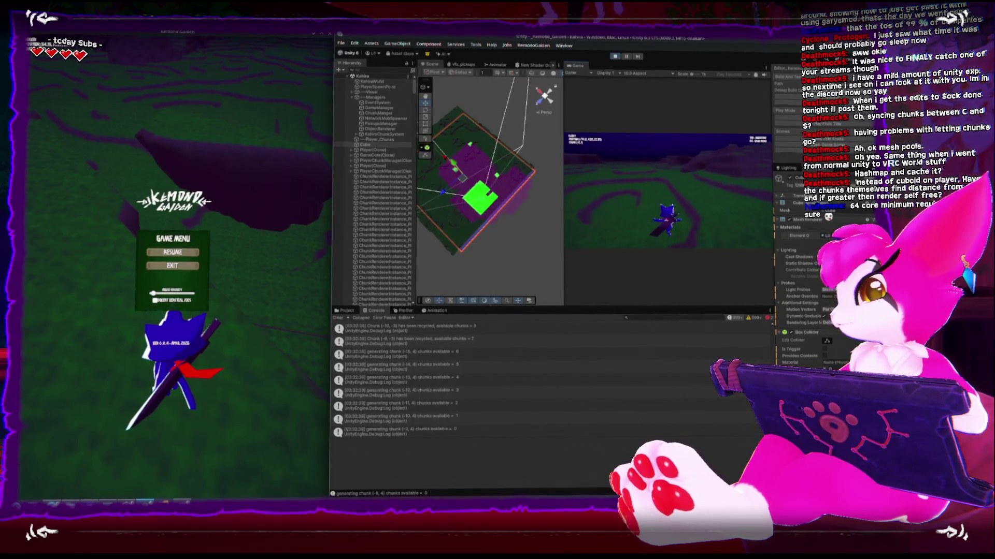
key("w")
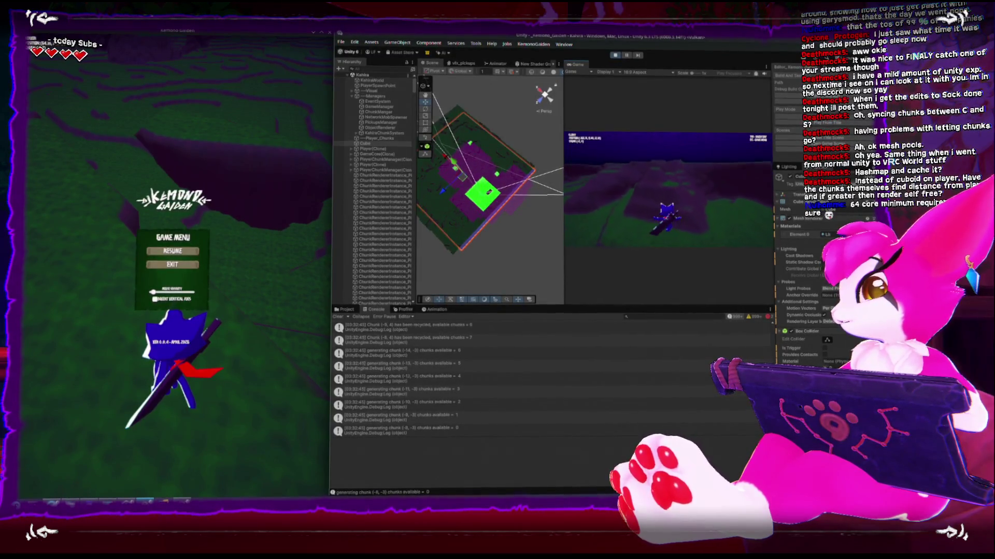
Keep walking the player into new chunk rows and back toward earlier chunks
key("w")
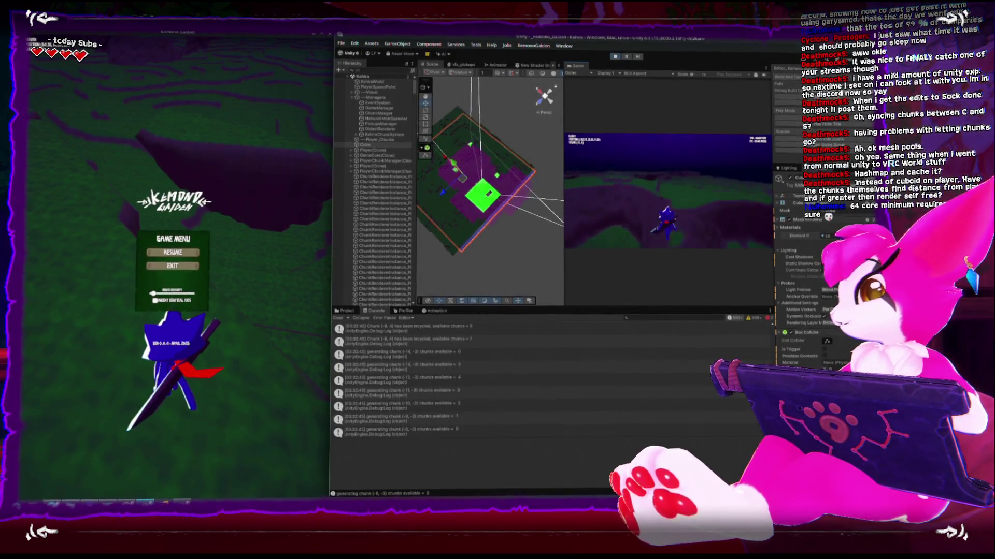
key("w")
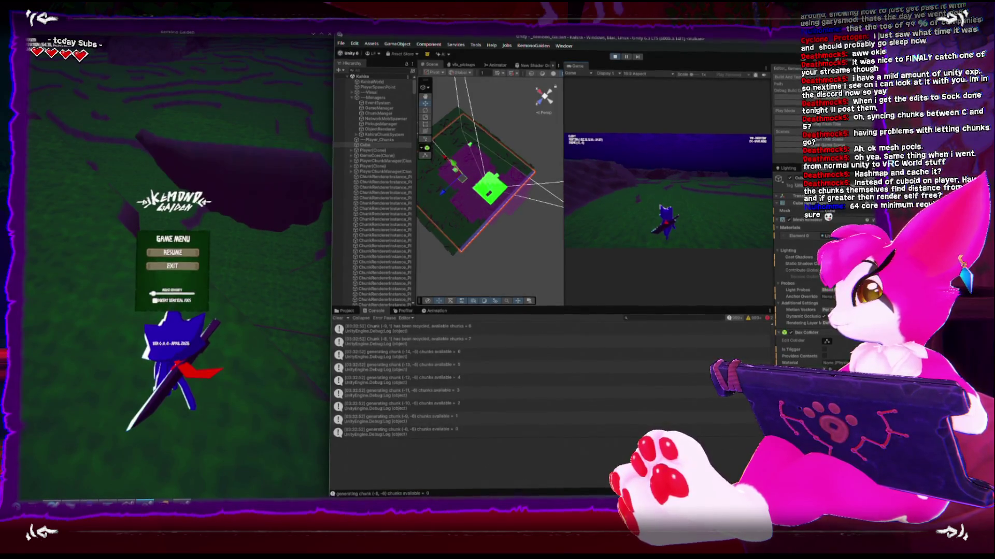
key("w")
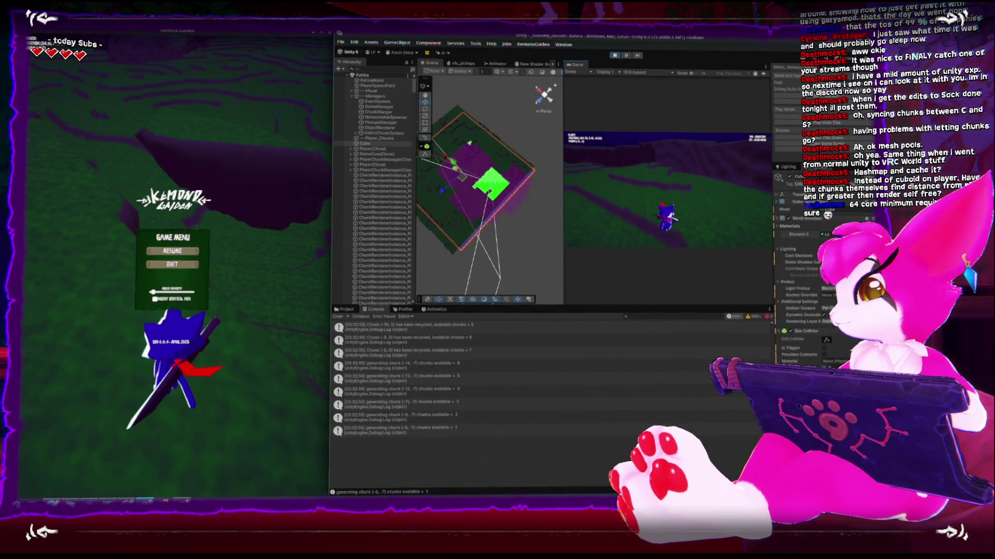
key("w")
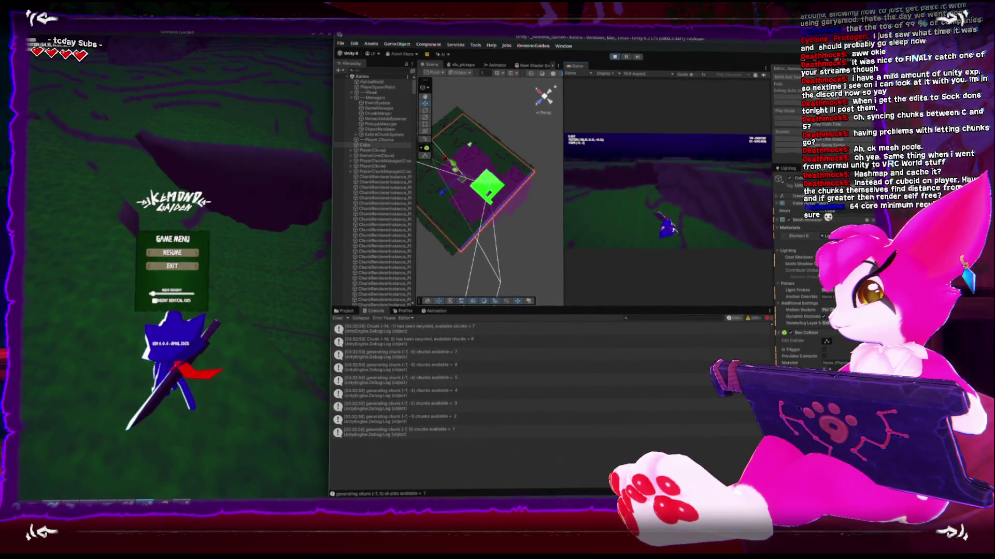
key("w")
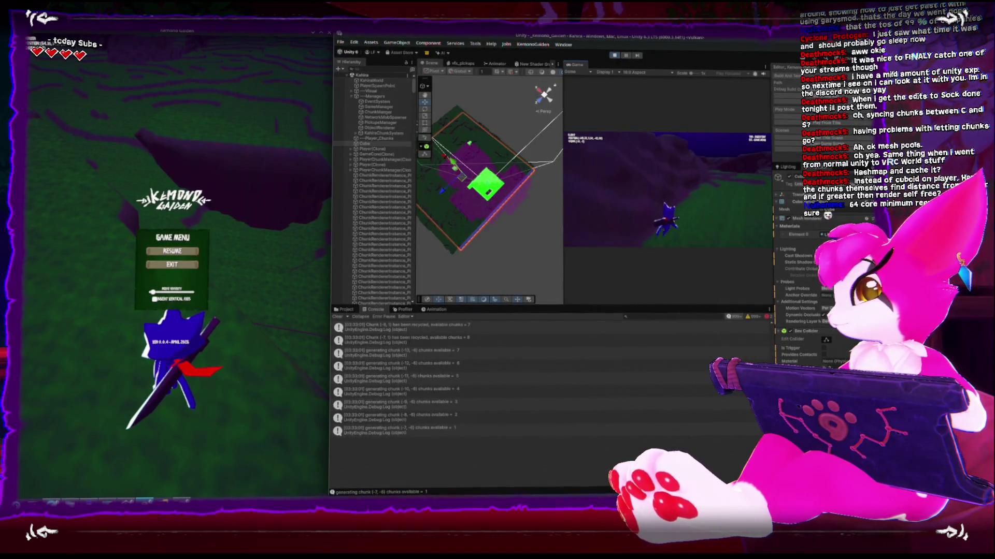
key("w")
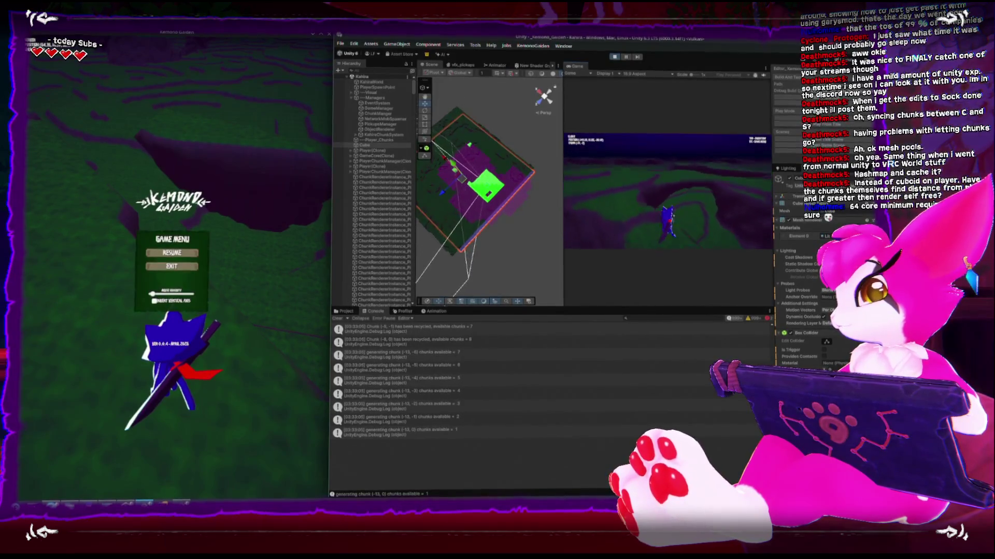
key("w")
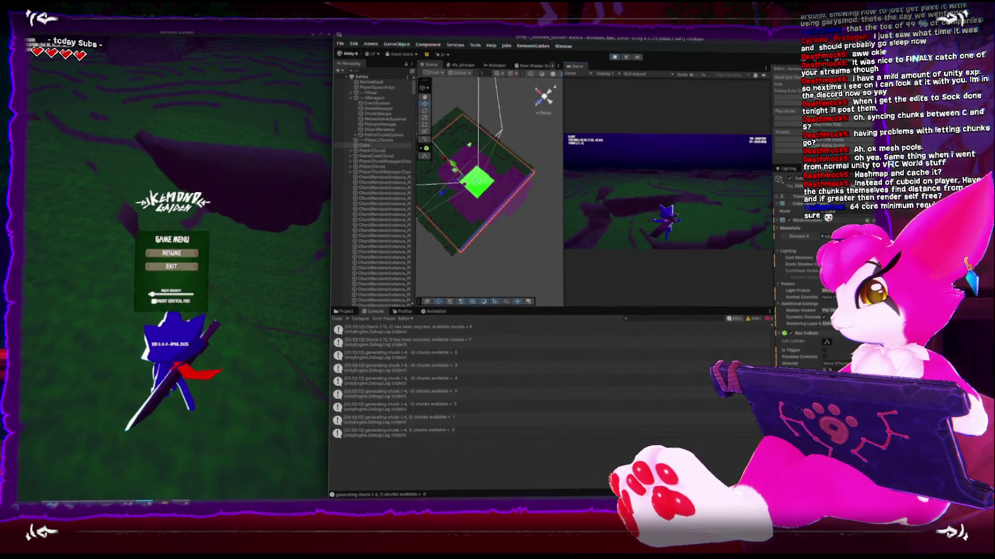
key("w")
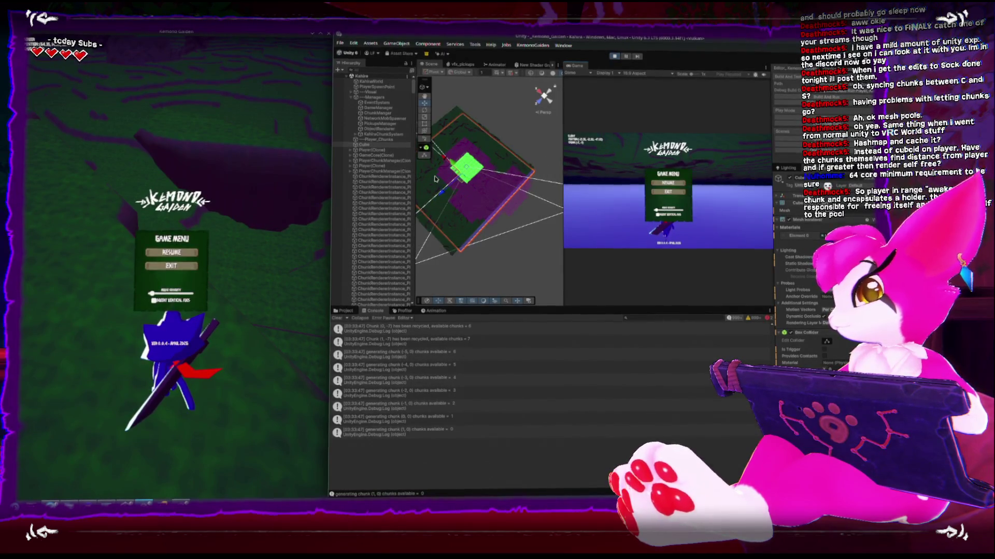
Zoom the Scene view in close on the green loaded chunk surrounding the player
scroll(434, 178, "up", 5)
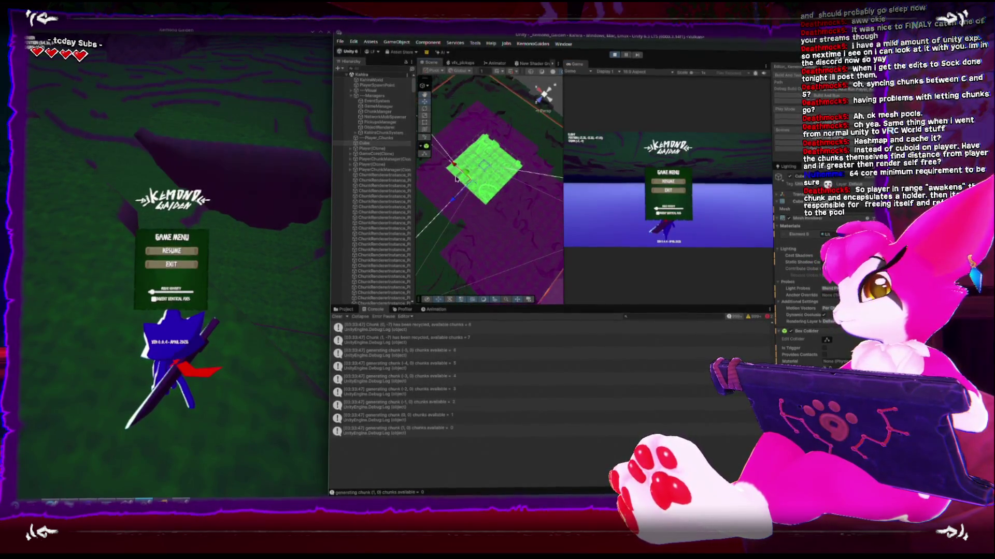
scroll(455, 179, "up", 3)
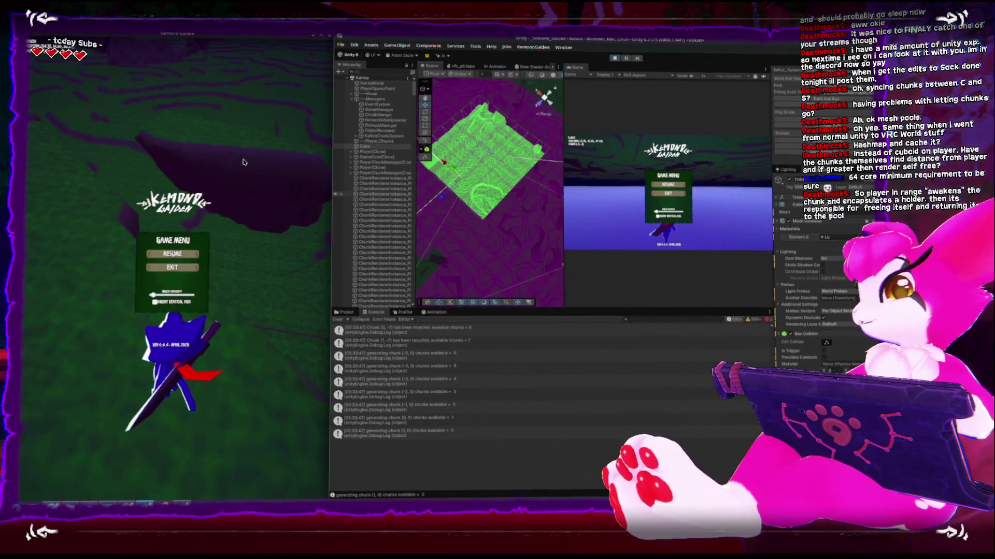
Zoom out to the whole chunk grid and show the Profiler's CPU usage graph in the bottom panel
scroll(464, 233, "down", 2)
scroll(464, 234, "down", 5)
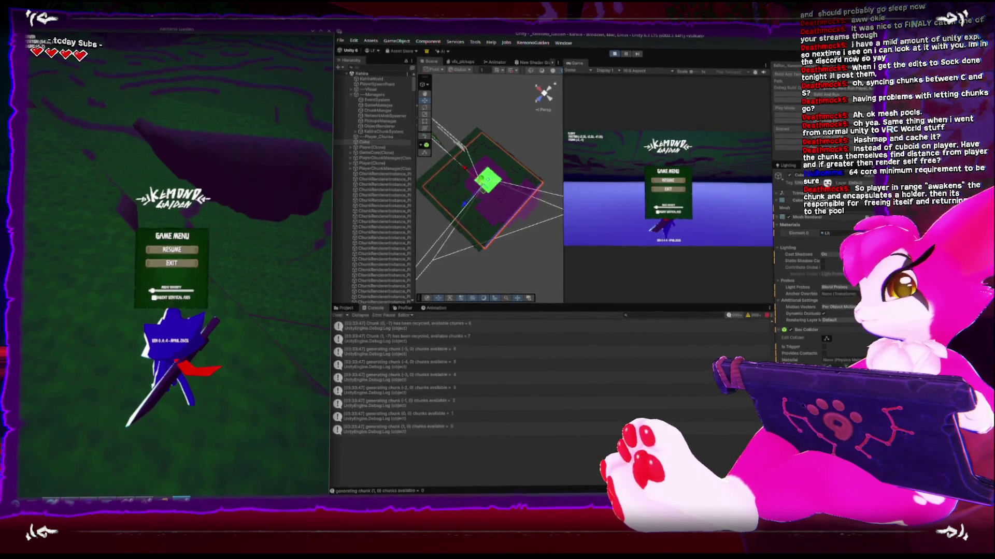
left_click(404, 308)
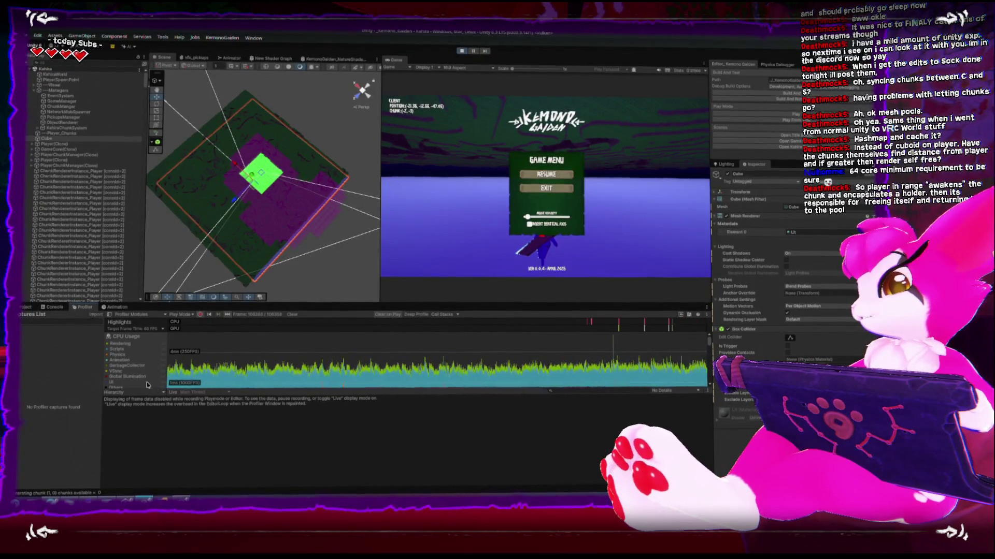
Scroll through the Profiler module list and close the game menu to resume play
scroll(136, 378, "down", 5)
scroll(129, 373, "up", 2)
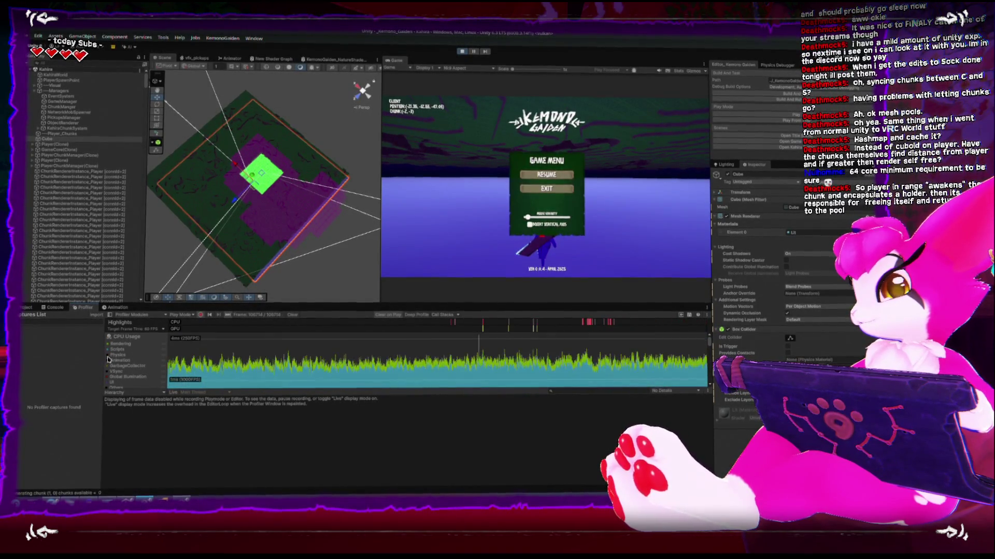
scroll(110, 352, "down", 1)
scroll(110, 354, "up", 1)
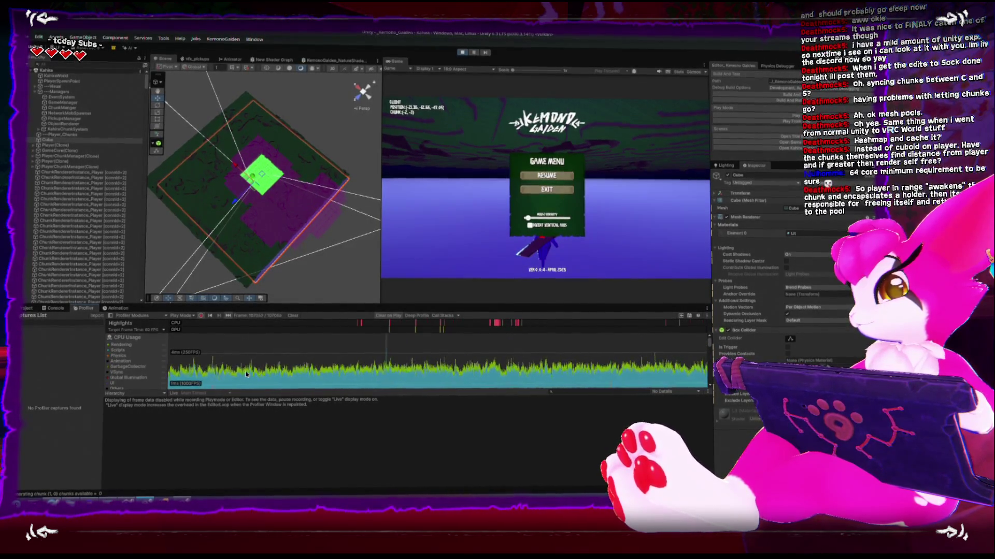
key("Escape")
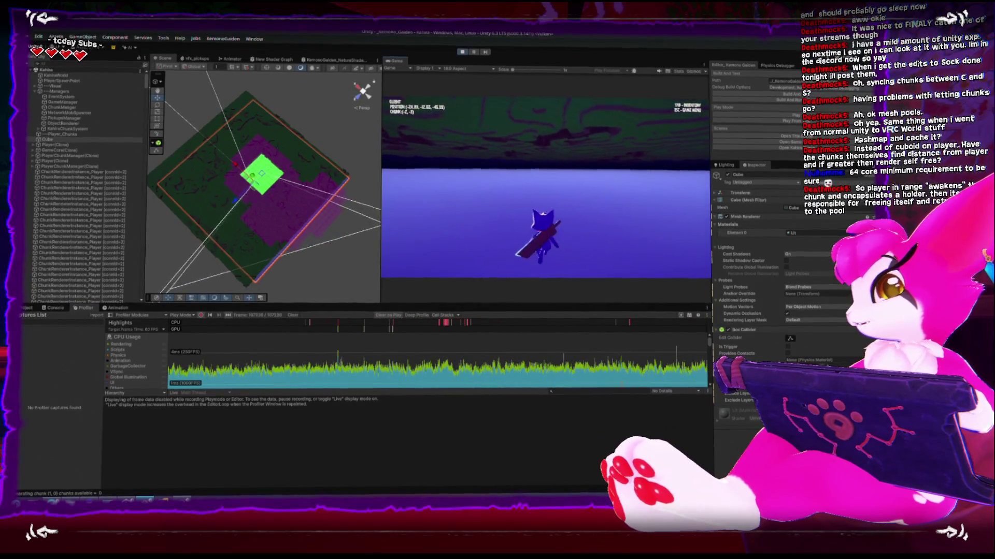
Run the player forward with W through new chunks up the terrain, then pause with Esc
key("w")
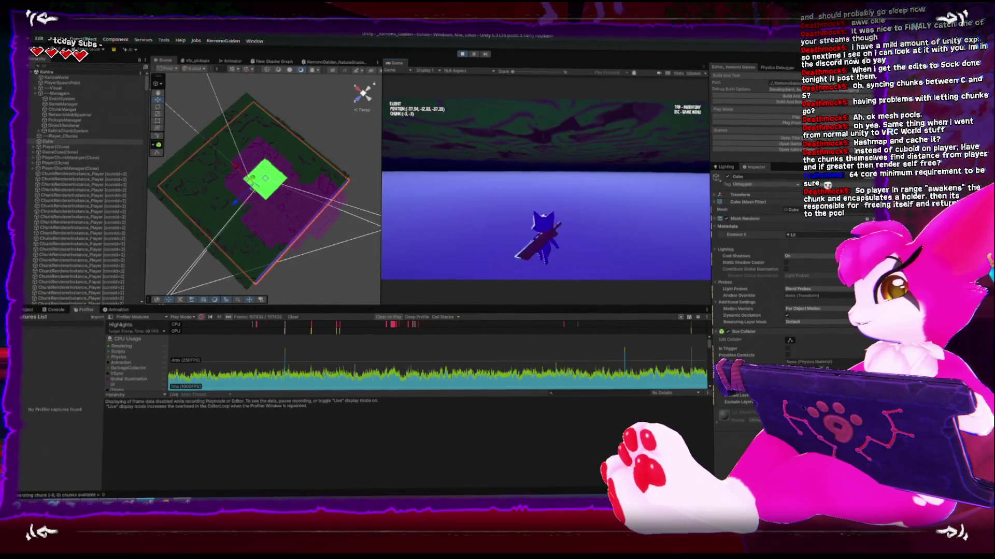
key("w")
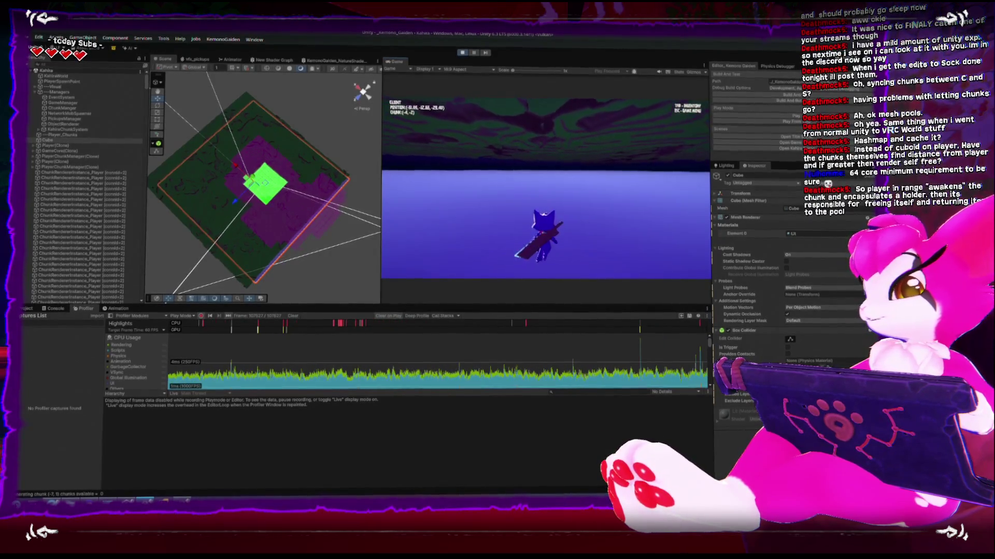
key("w")
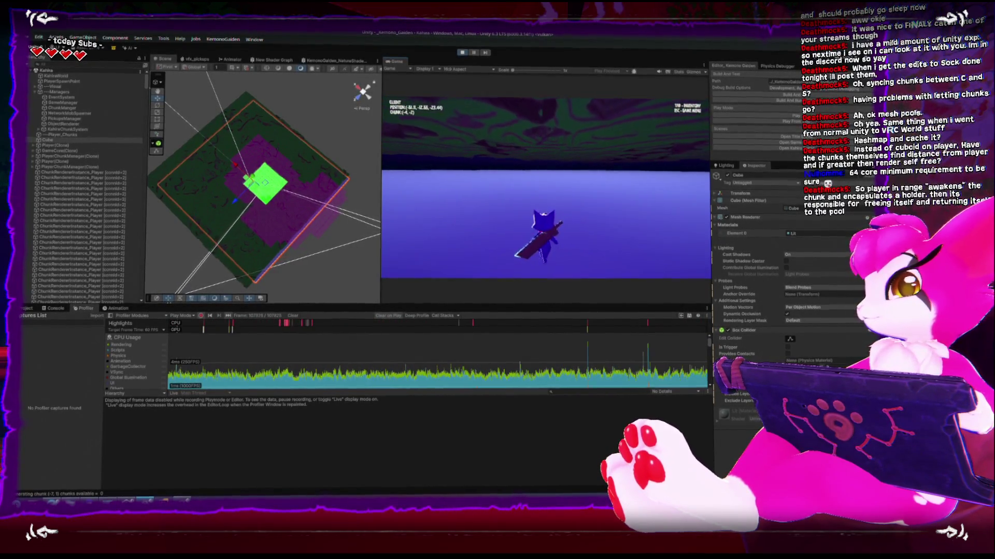
key("w")
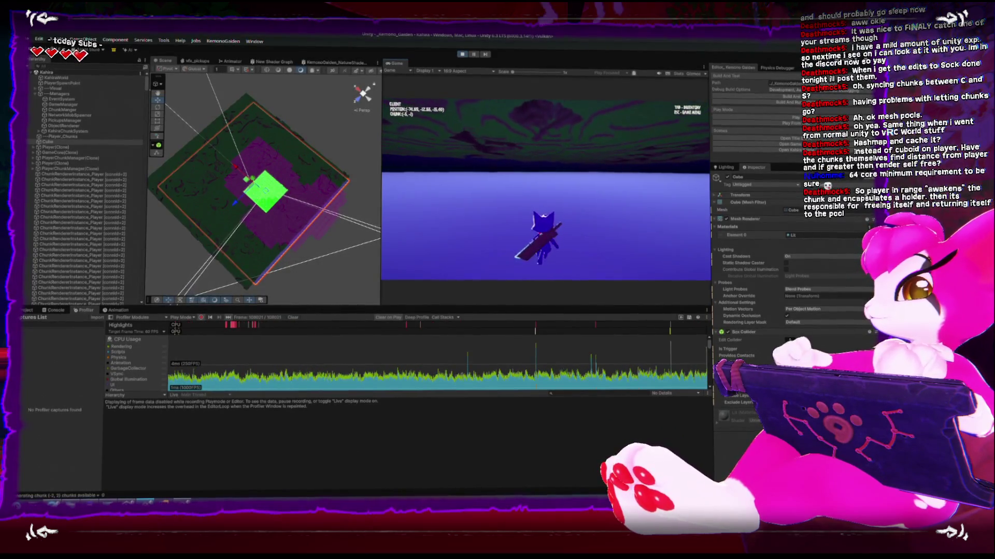
key("w")
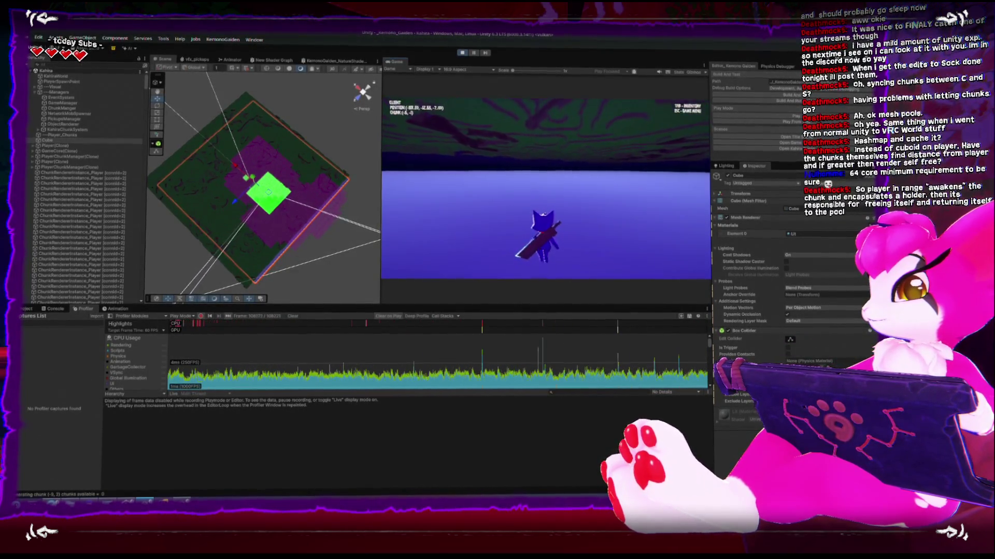
key("w")
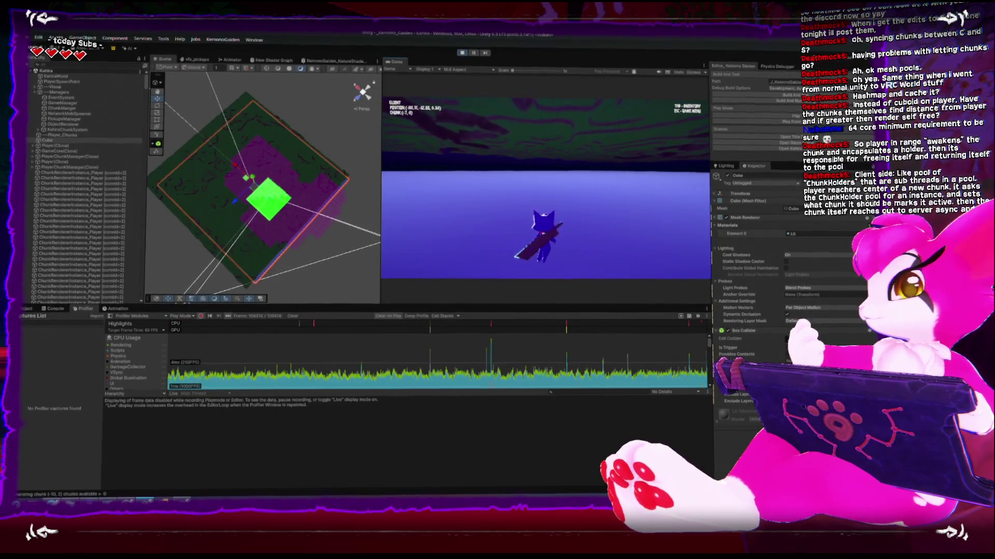
key("w")
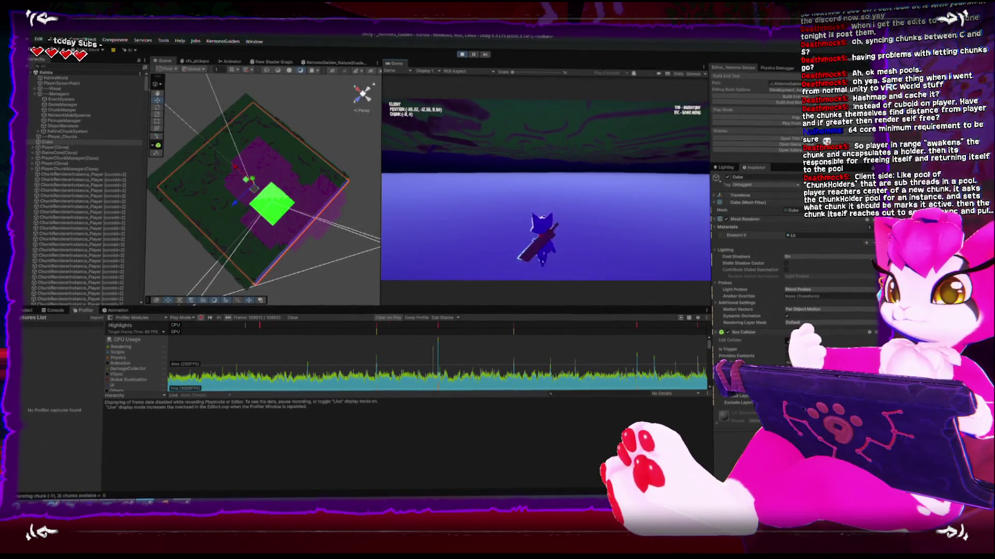
key("w")
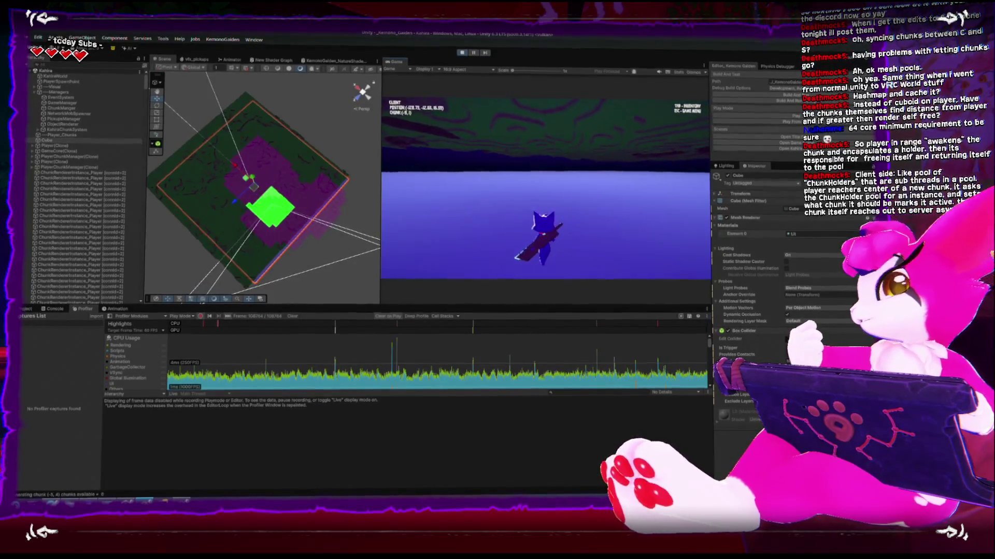
key("w")
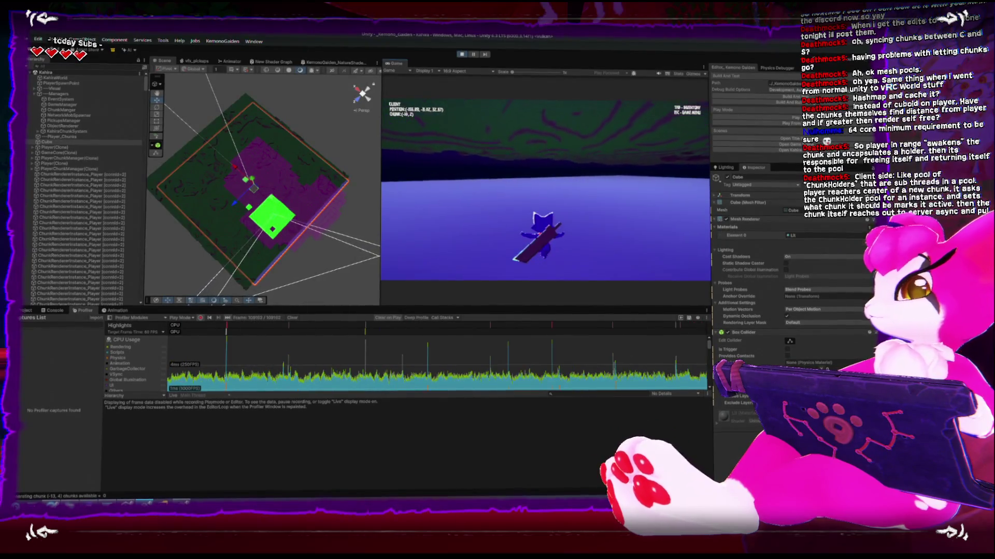
key("Escape")
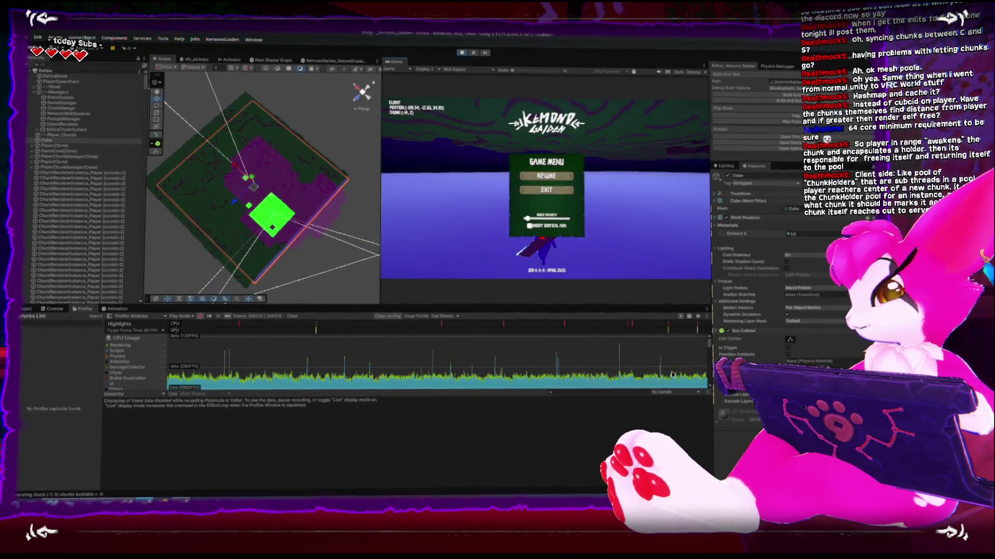
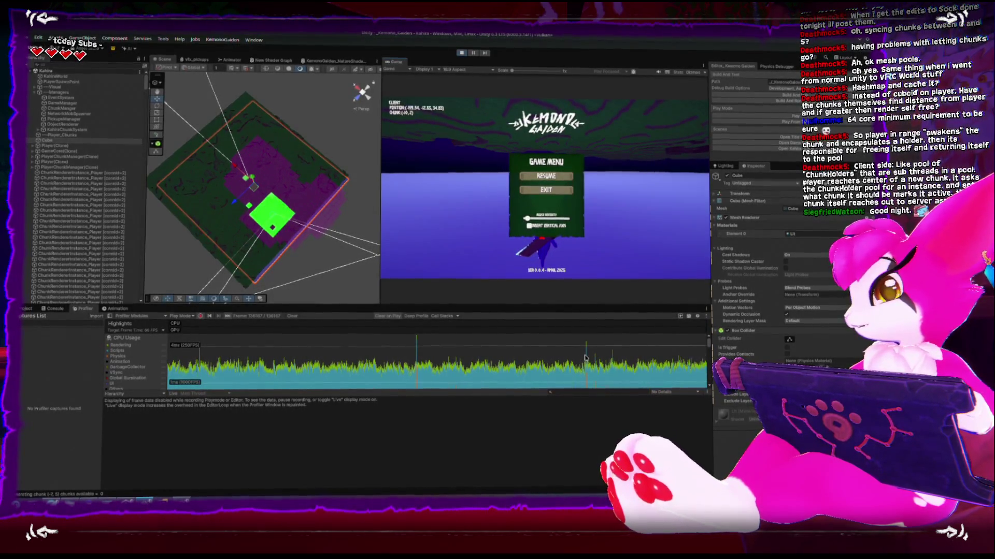
Stop Play mode, close the game build, and open NetworkMobSpawner from the ---Managers group
key("Escape")
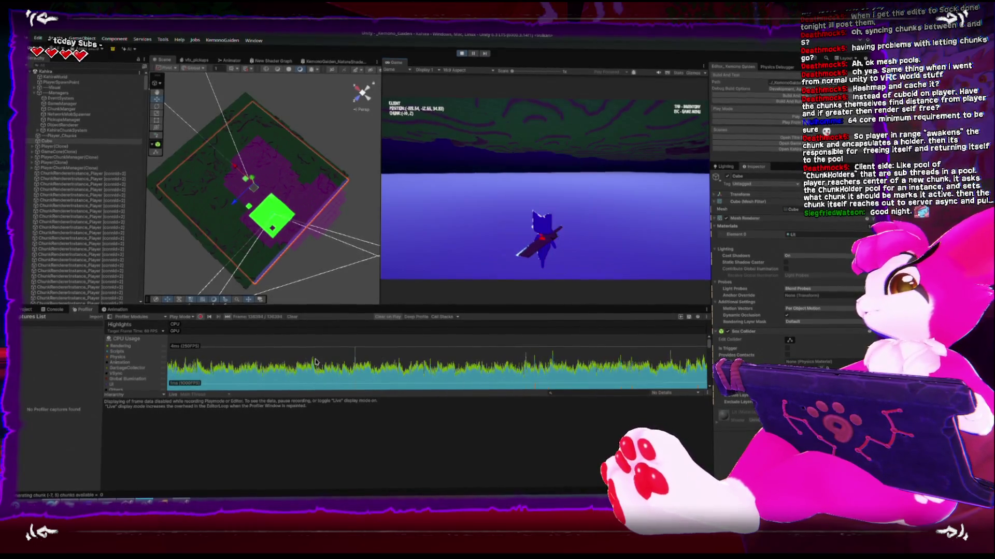
left_click(461, 56)
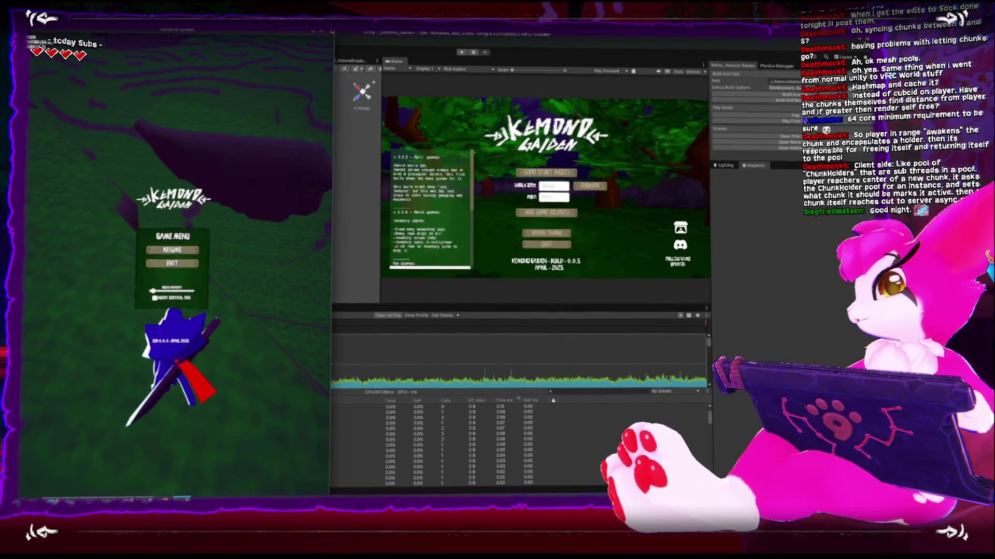
key("alt+Tab")
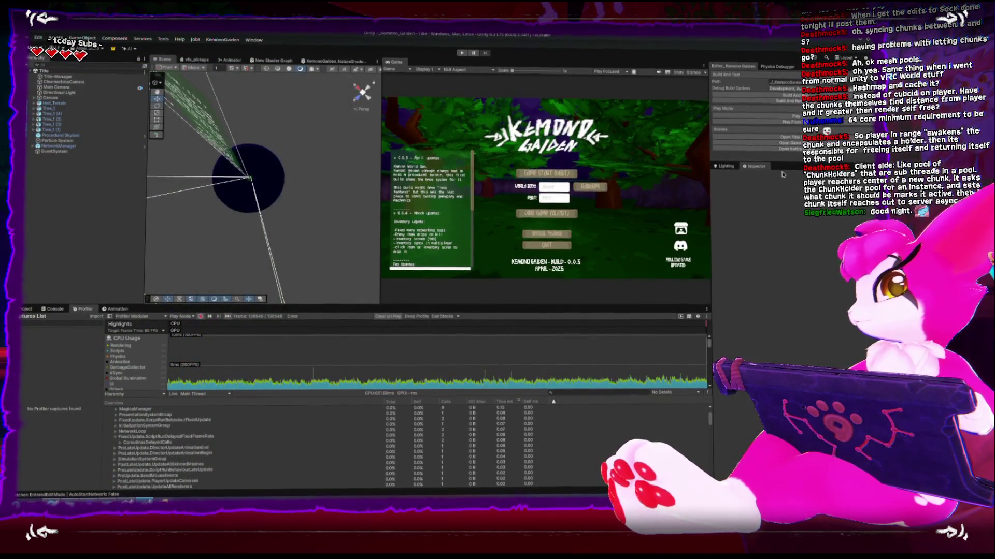
left_click(34, 93)
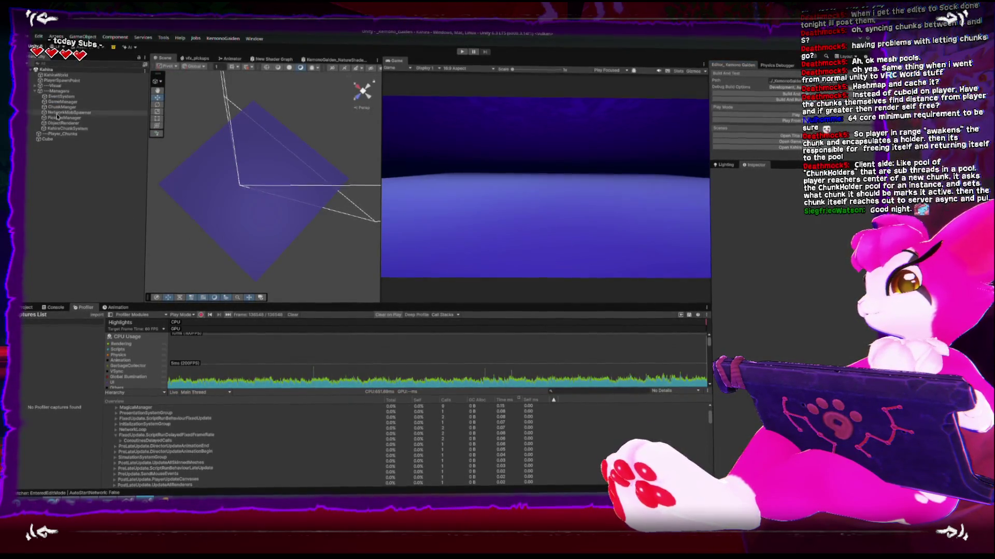
double_click(58, 113)
Uncomment NetworkMobSpawner's ChunkManager.OnPlayerChunkChanged subscription in Awake and unsubscription in OnDestroy
double_click(791, 207)
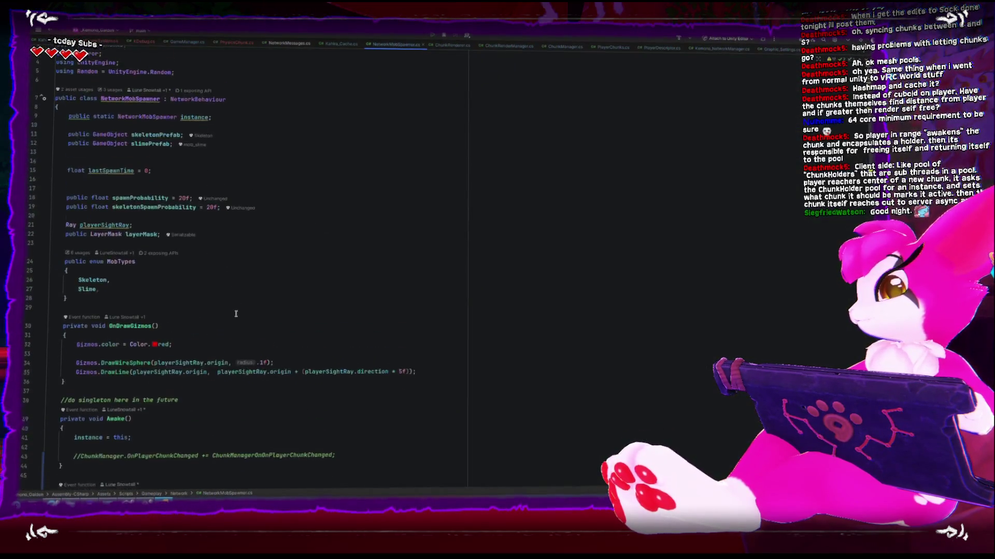
scroll(236, 314, "down", 5)
left_click(86, 265)
key("BackSpace")
key("BackSpace")
key("Up")
key("Up")
key("Up")
key("Down")
key("Delete")
key("Delete")
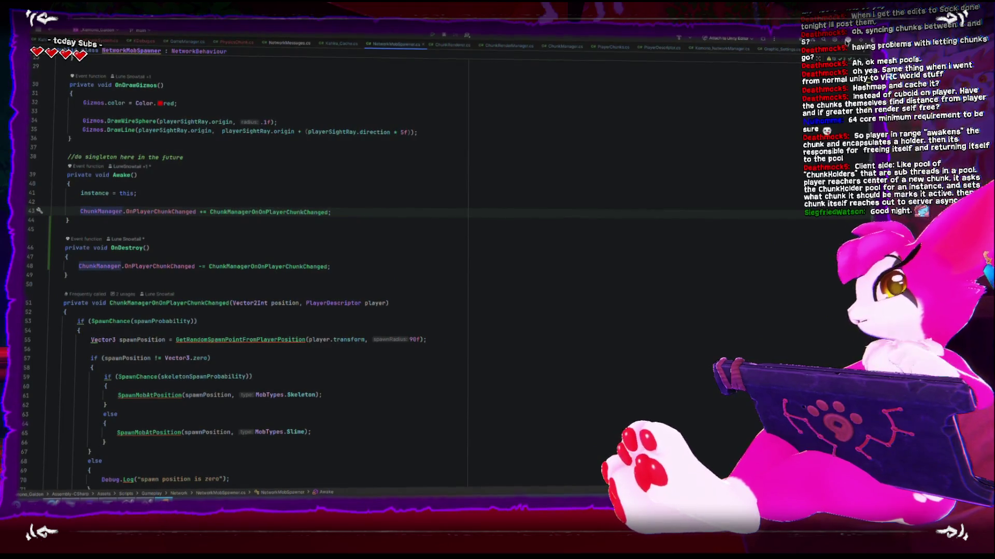
key("alt+Tab")
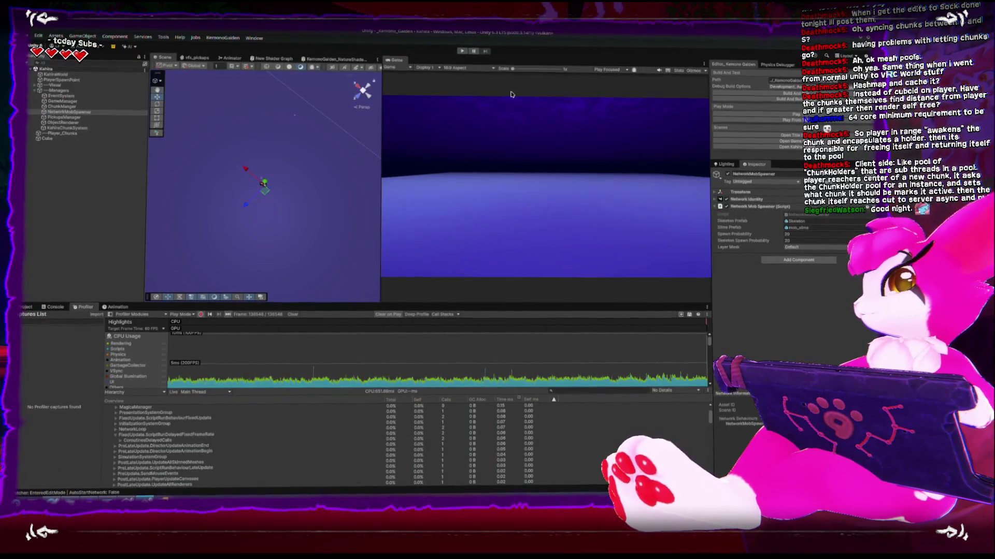
Enter Play mode with Ctrl+P, let the player spawn onto the chunks, then bring up the Game Menu
key("ctrl+p")
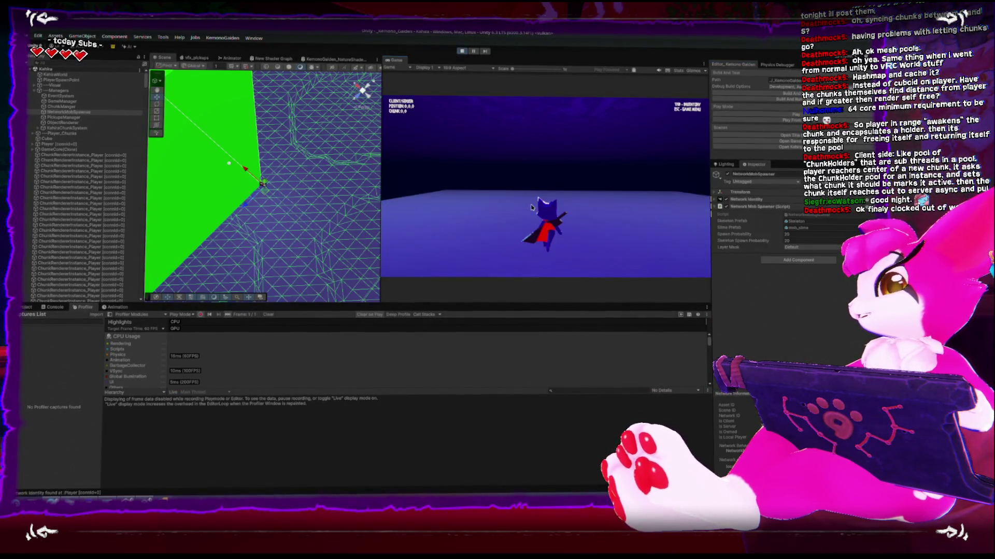
key("Escape")
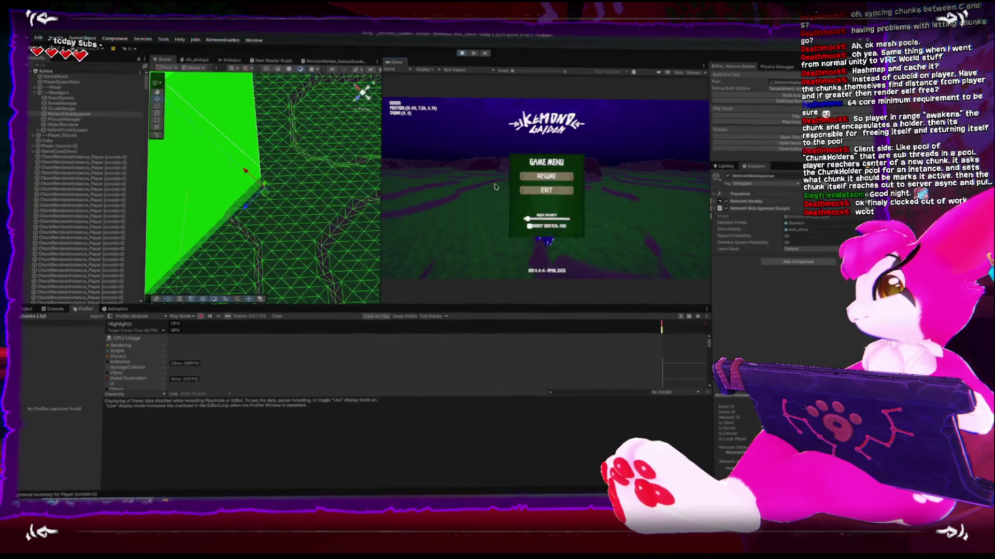
Scroll the view and close the Game Menu to resume play
scroll(302, 169, "down", 5)
scroll(303, 169, "down", 5)
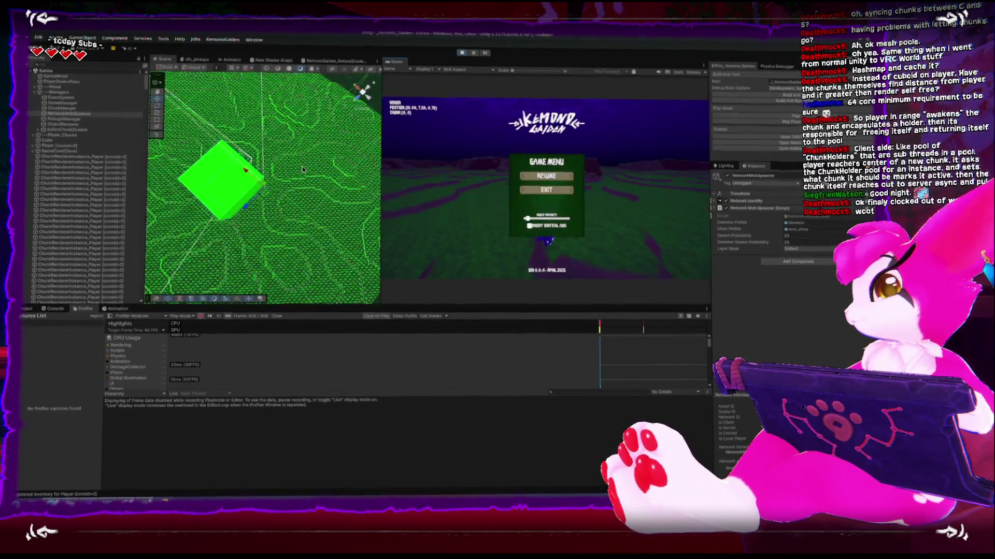
key("Escape")
Walk the player through chunks (1,1), (2,0), (2,1), back to (1,1), then (1,2) and (1,3)
key("w")
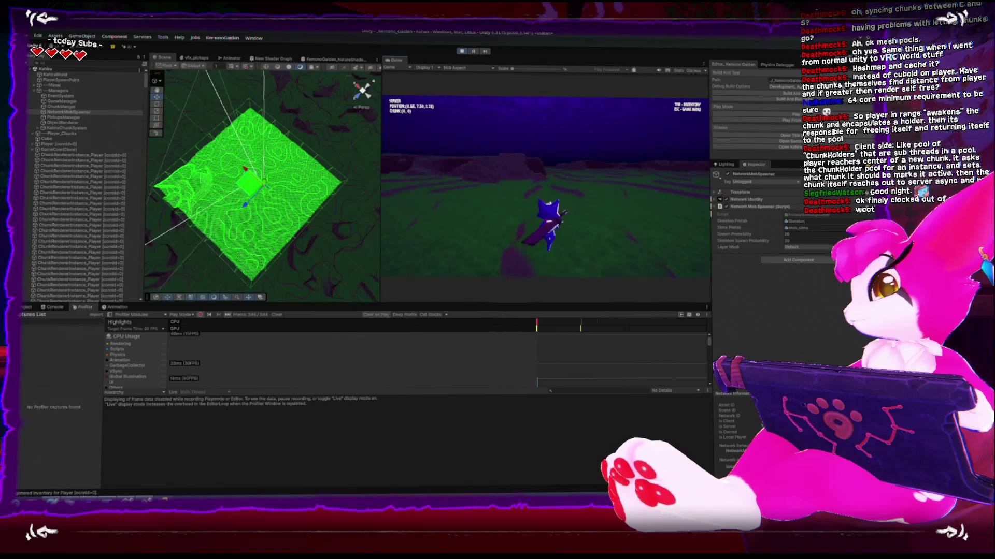
key("w")
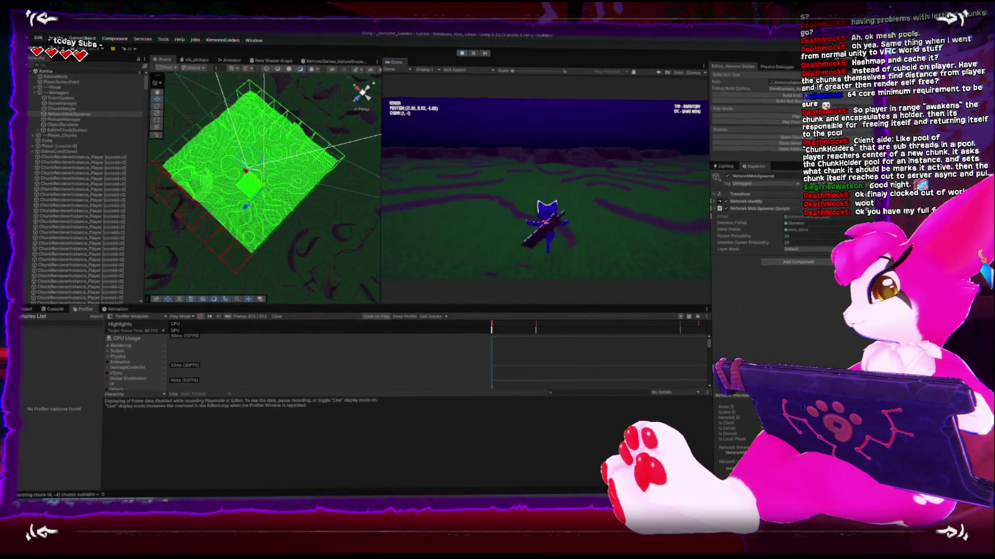
key("w")
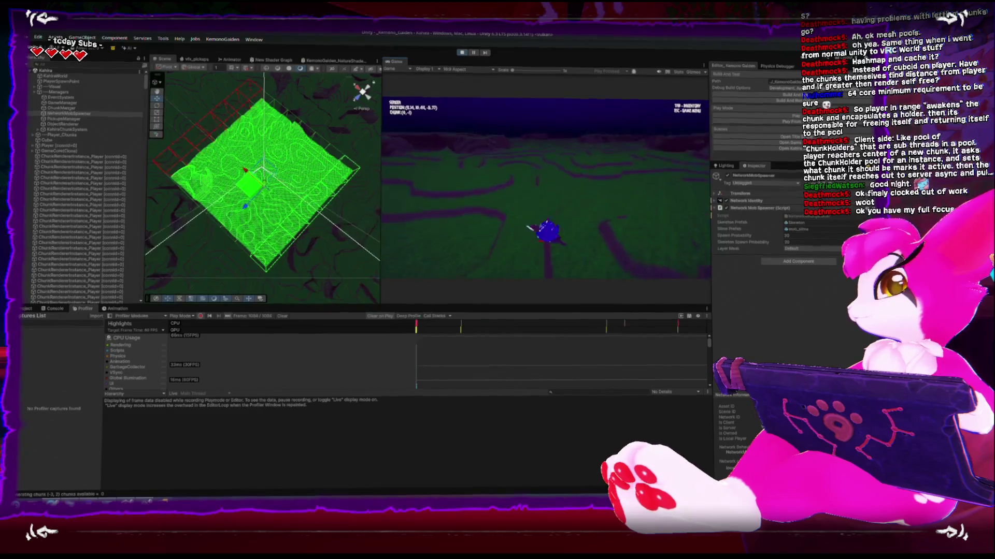
key("w")
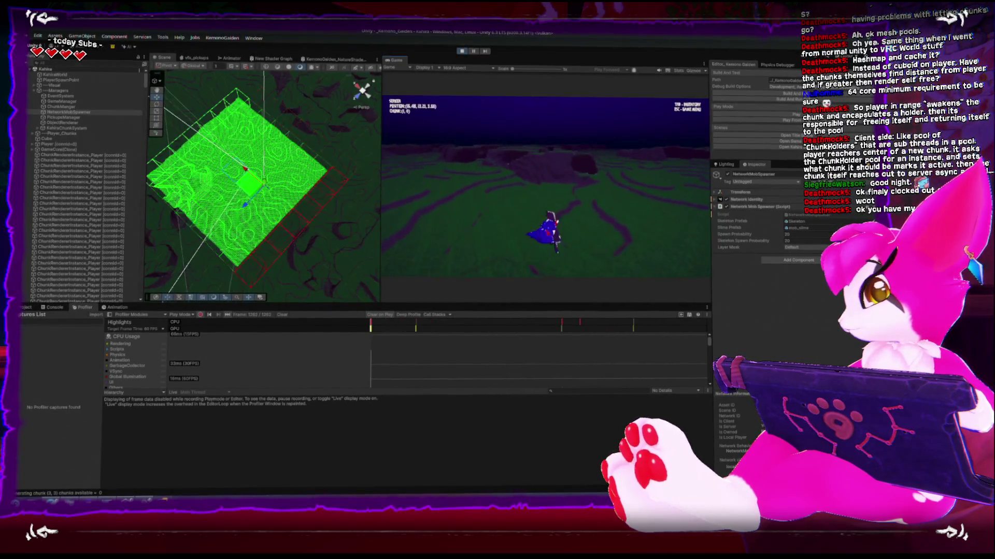
key("w")
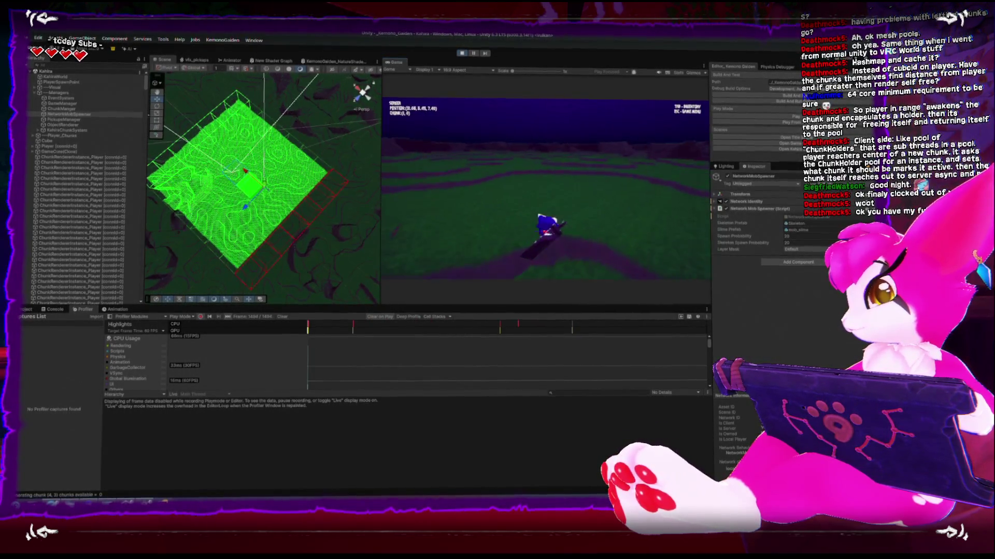
key("w")
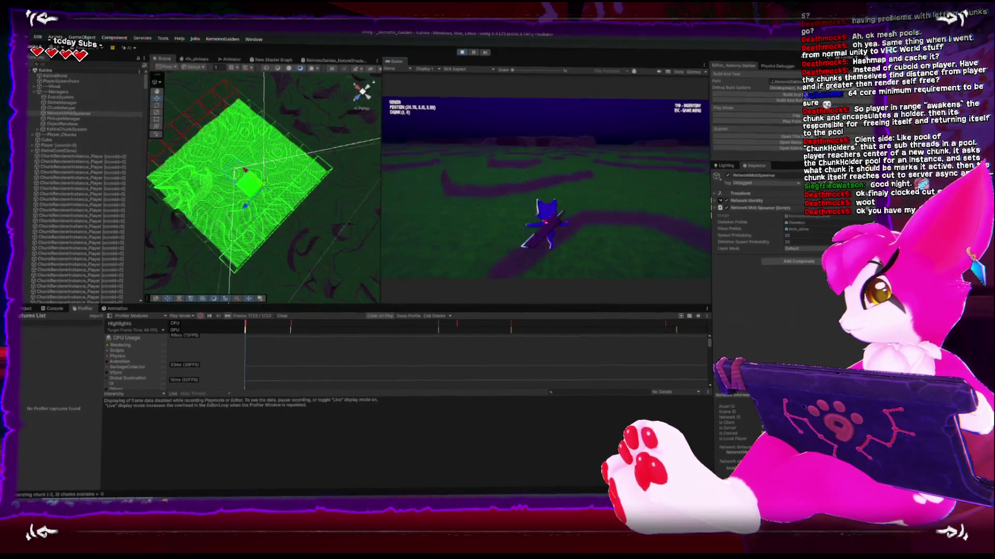
key("w")
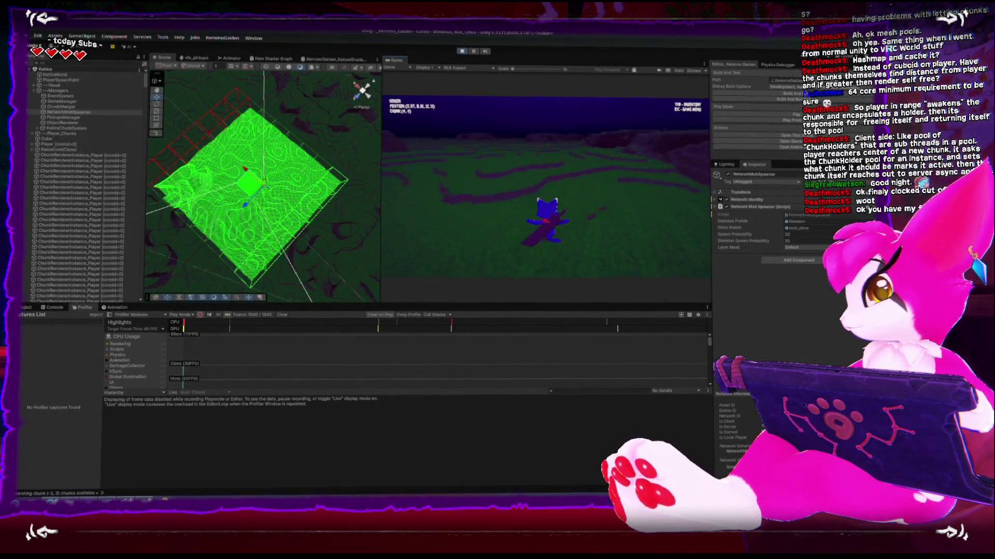
key("w")
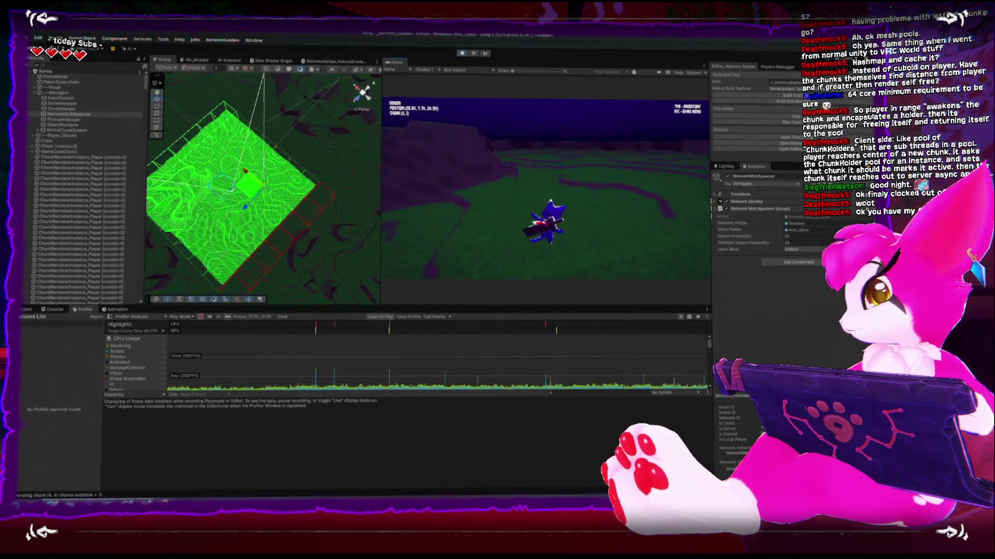
key("w")
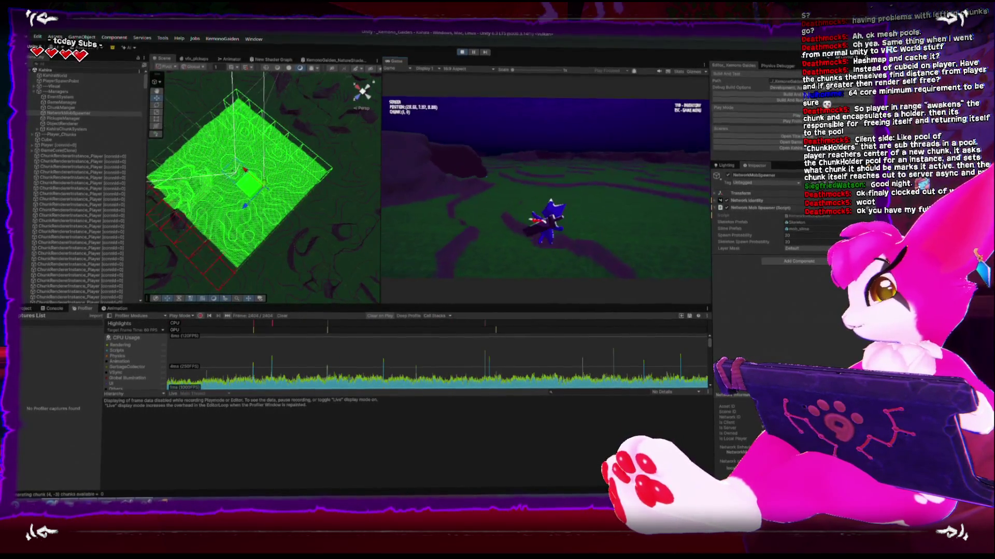
key("w")
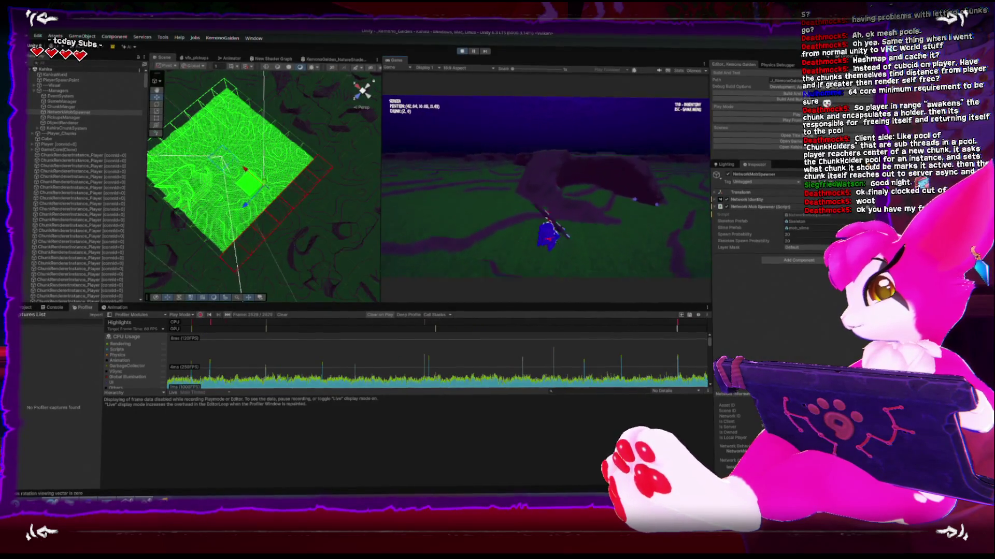
key("w")
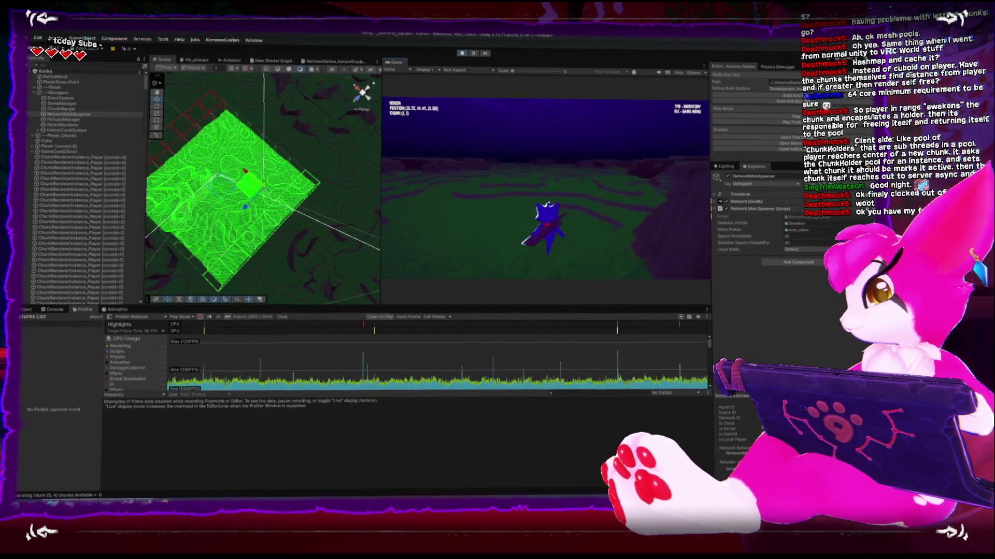
key("w")
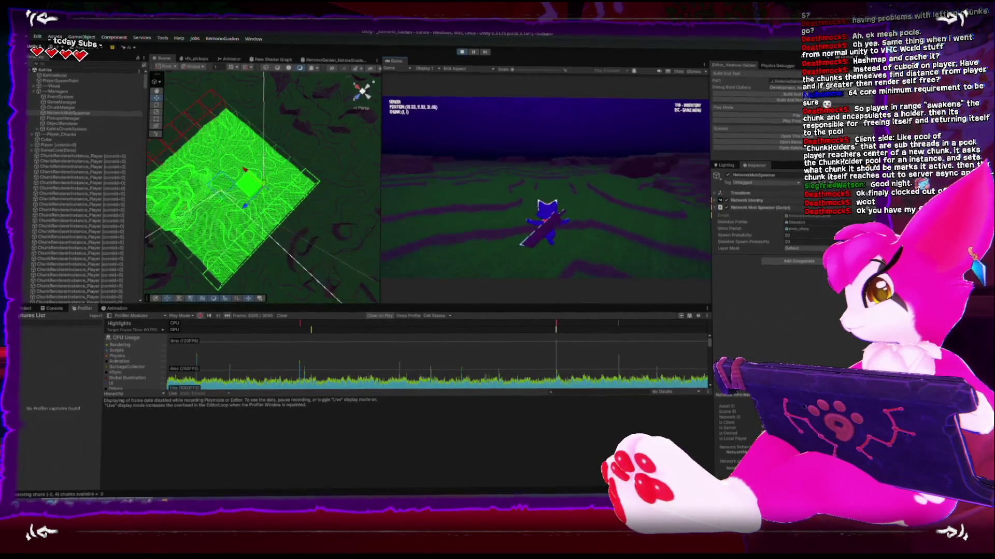
key("w")
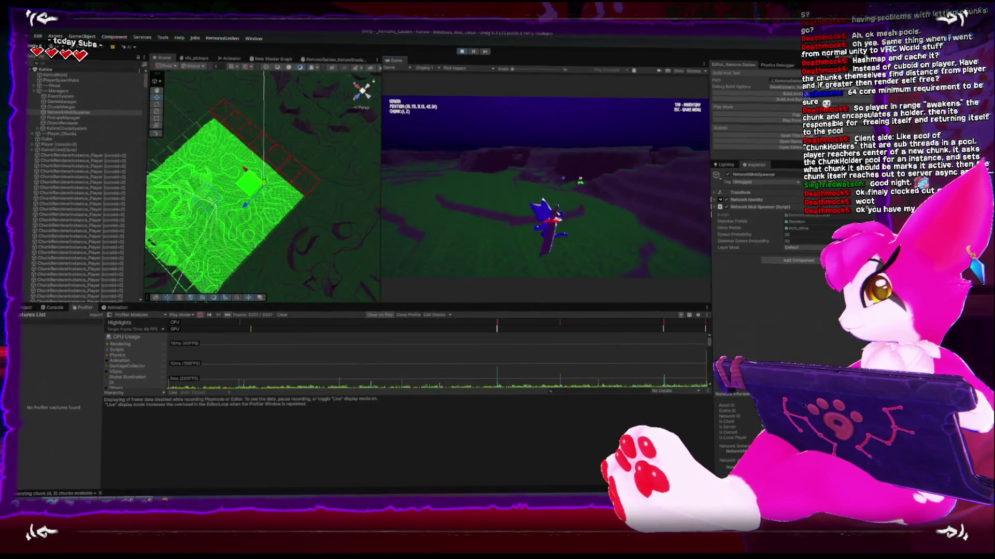
Keep walking into chunk (0,4) until a green slime spawns, then attack and circle it
key("w")
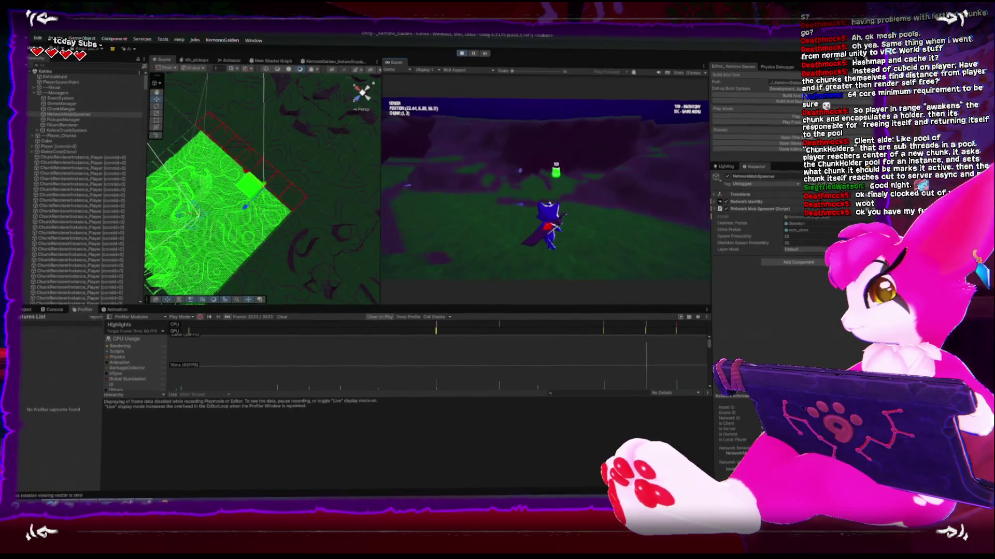
key("w")
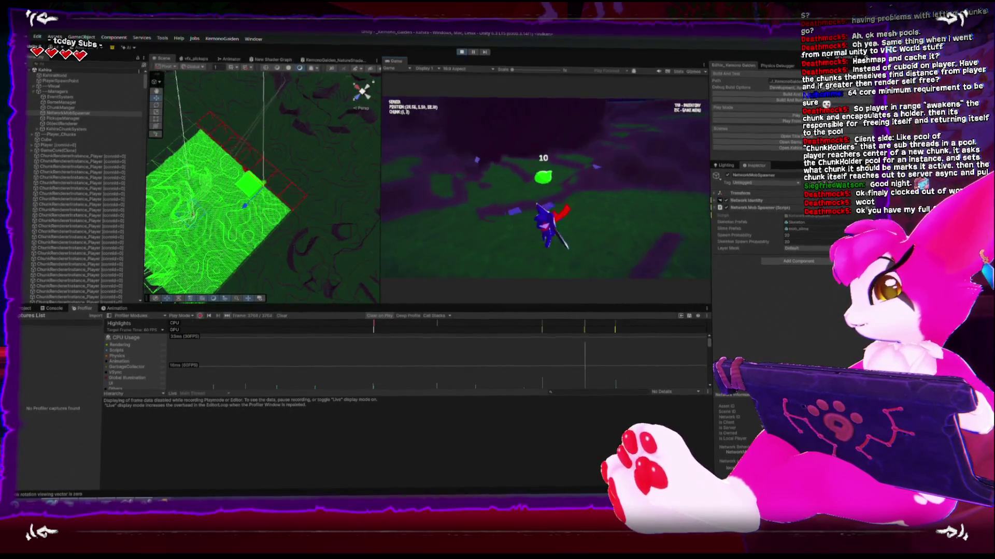
key("w")
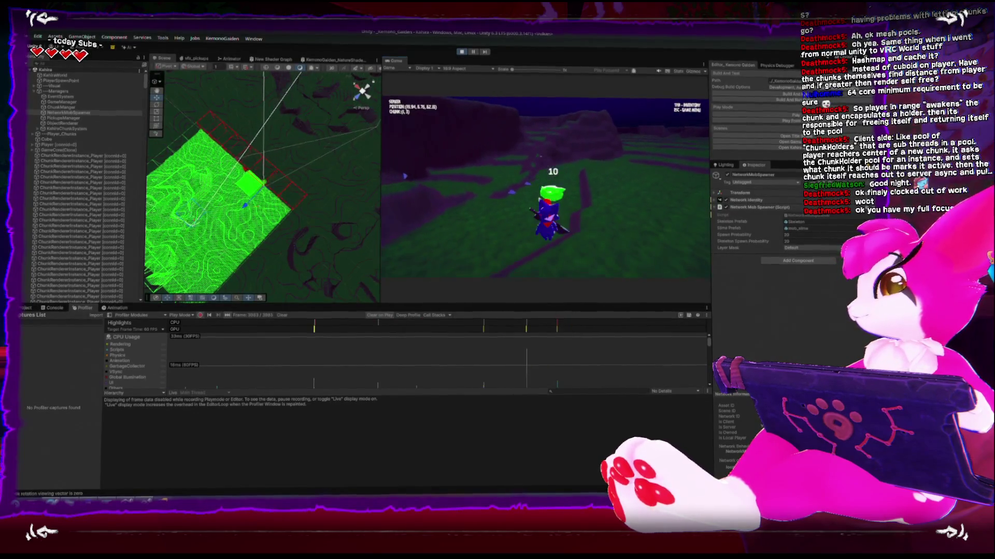
key("w")
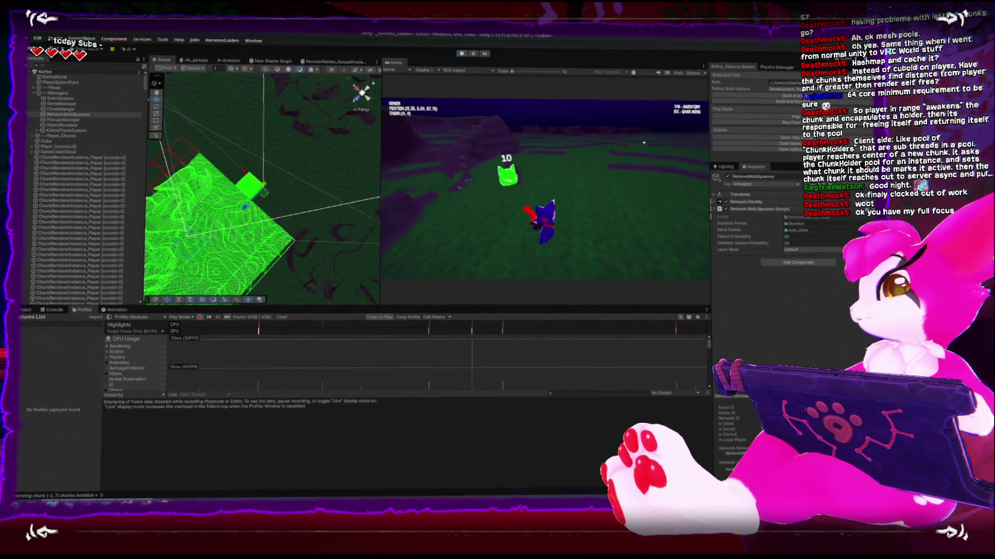
key("w")
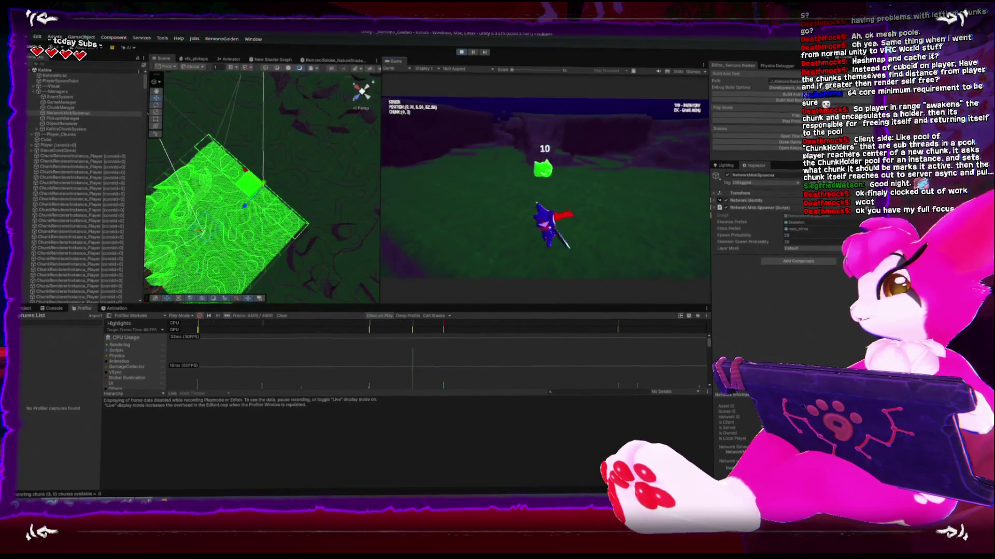
key("w")
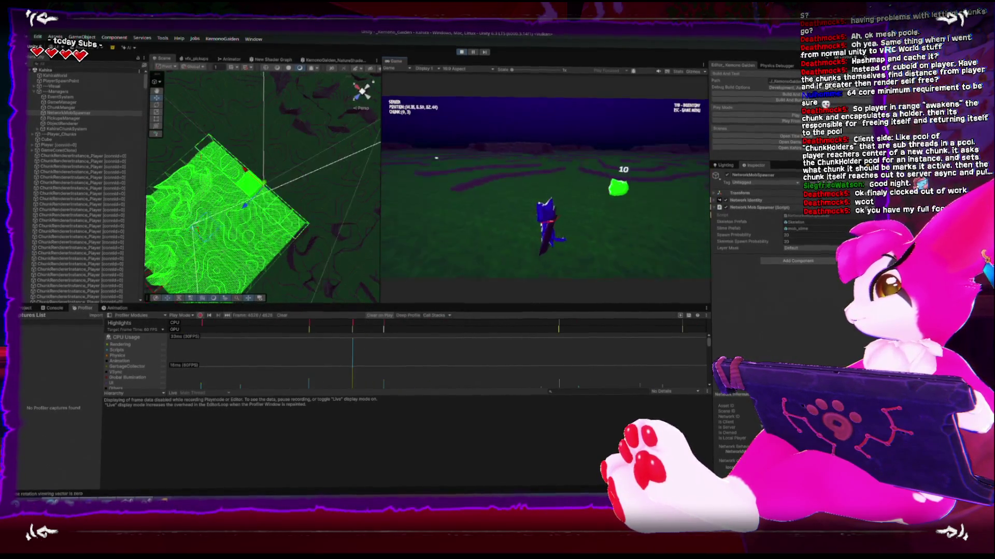
key("w")
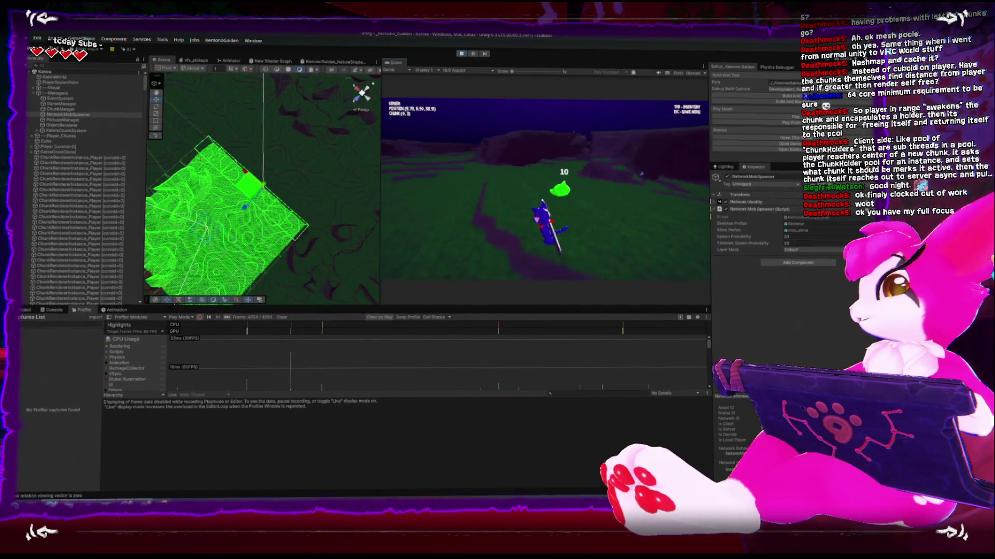
key("w")
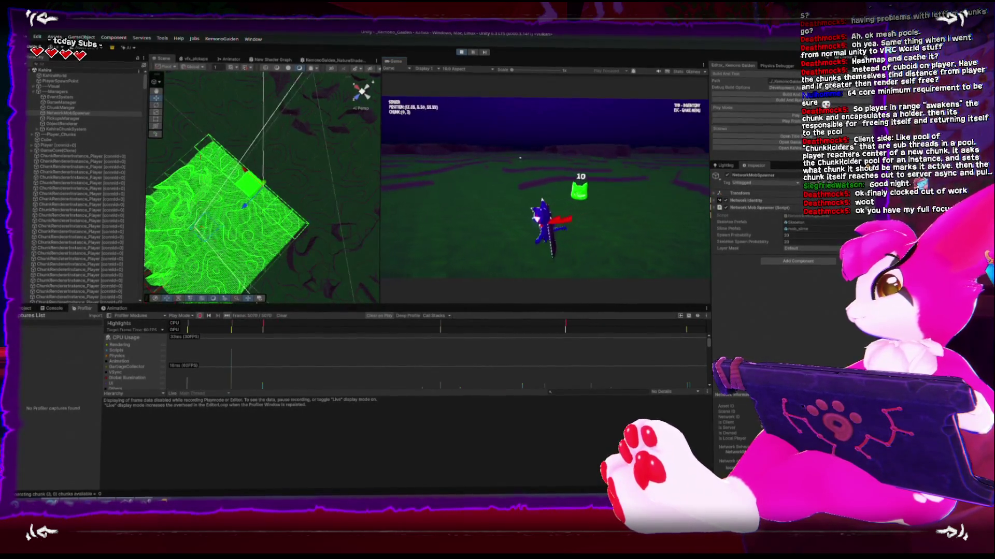
key("w")
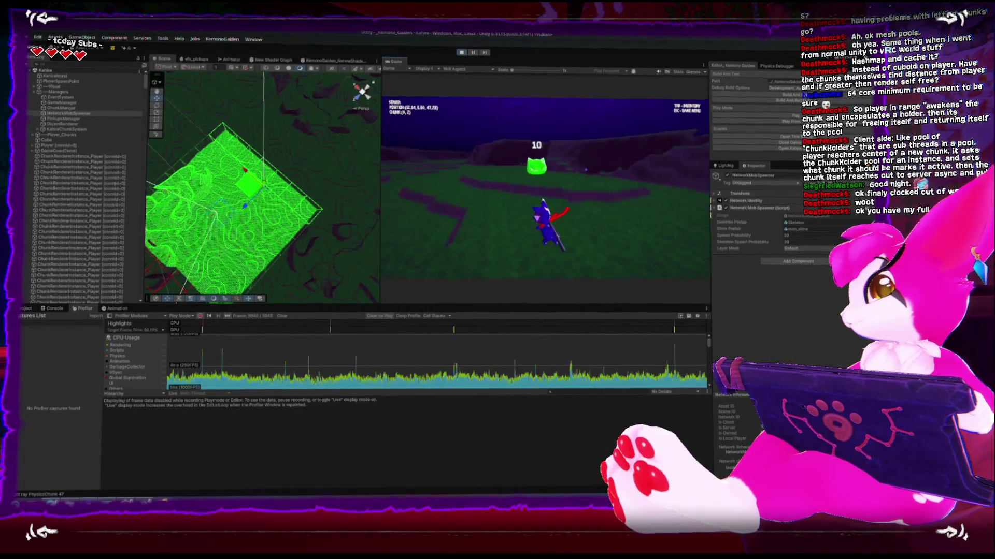
key("w")
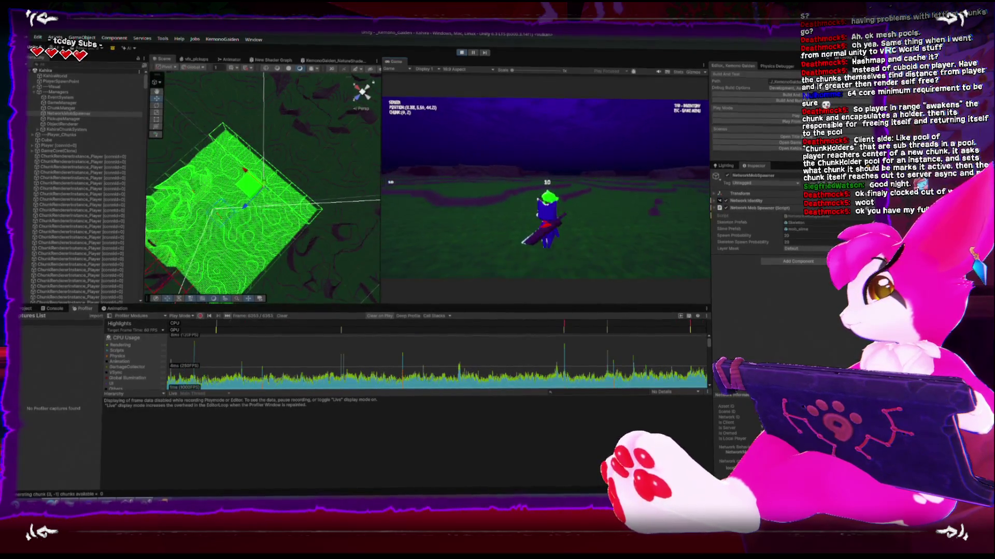
key("w")
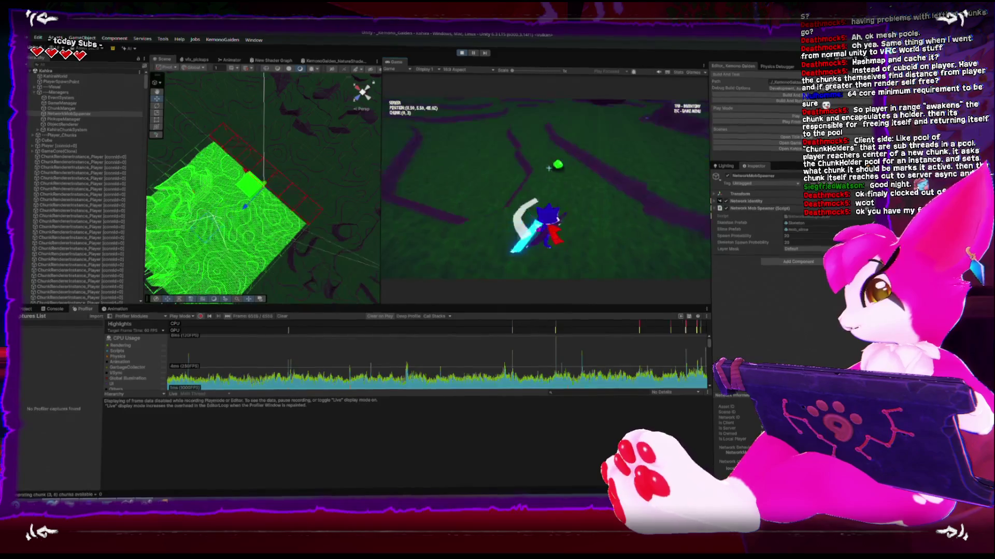
Toggle the inventory, walk into chunks (-1,0) and (0,2), and pause on the Game Menu
key("Tab")
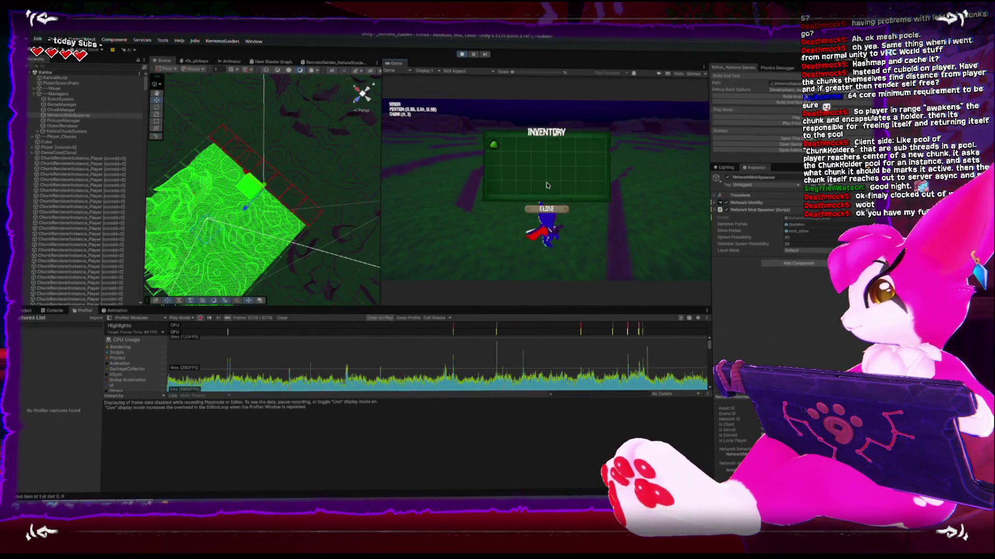
key("Escape")
key("Escape")
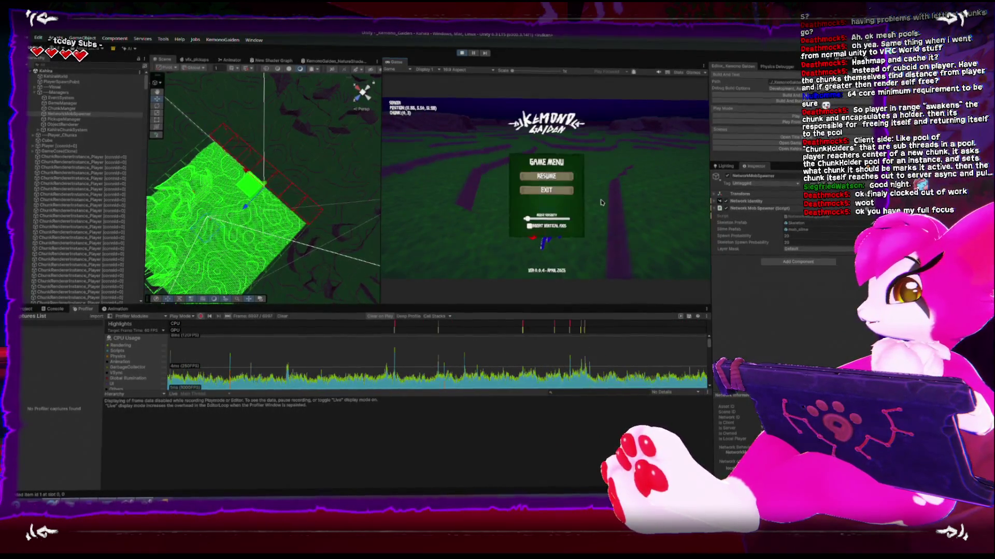
left_click(599, 195)
key("w")
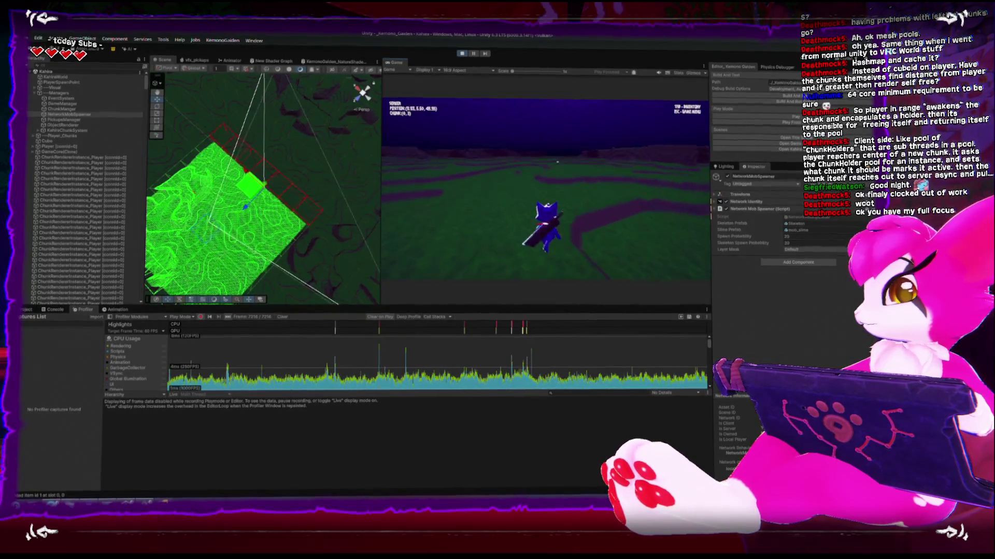
key("Escape")
key("Escape")
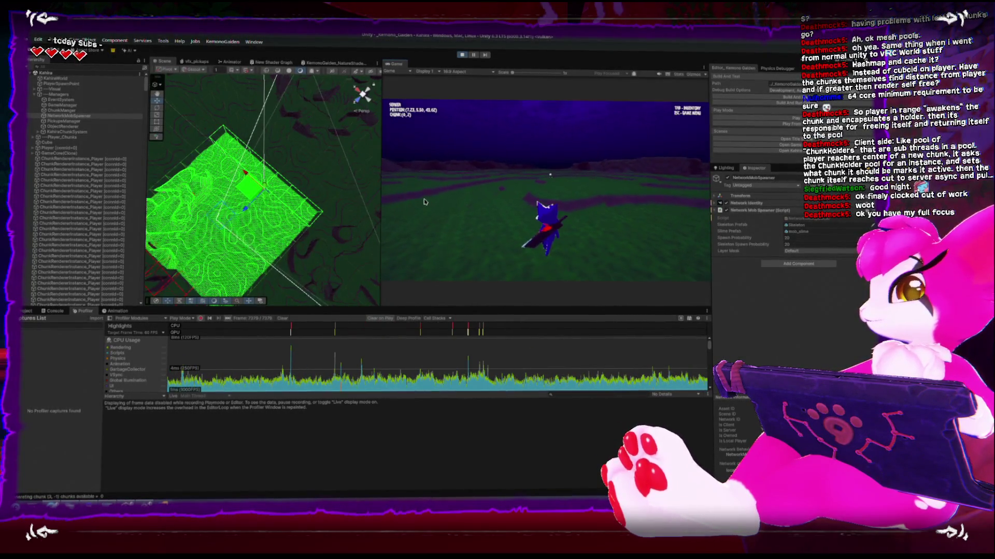
key("w")
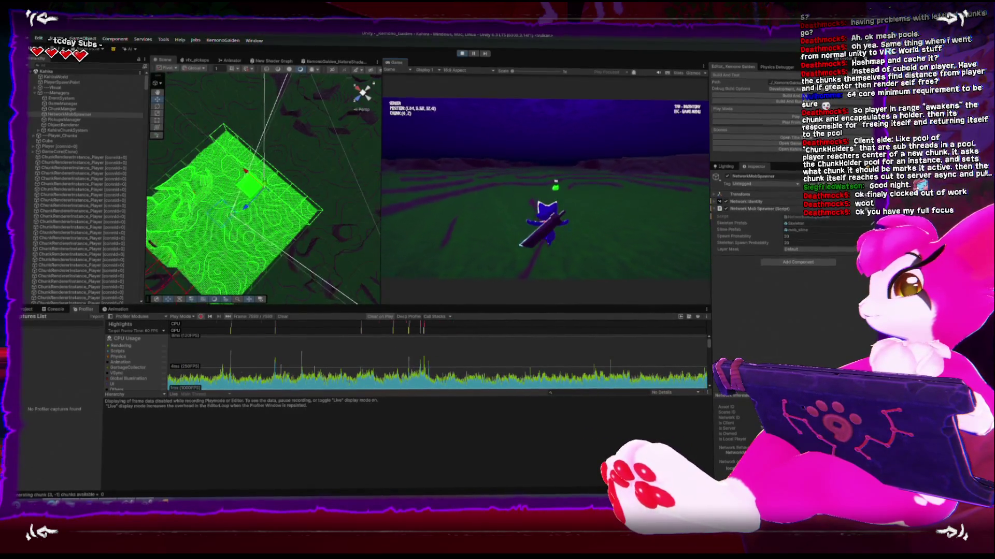
key("w")
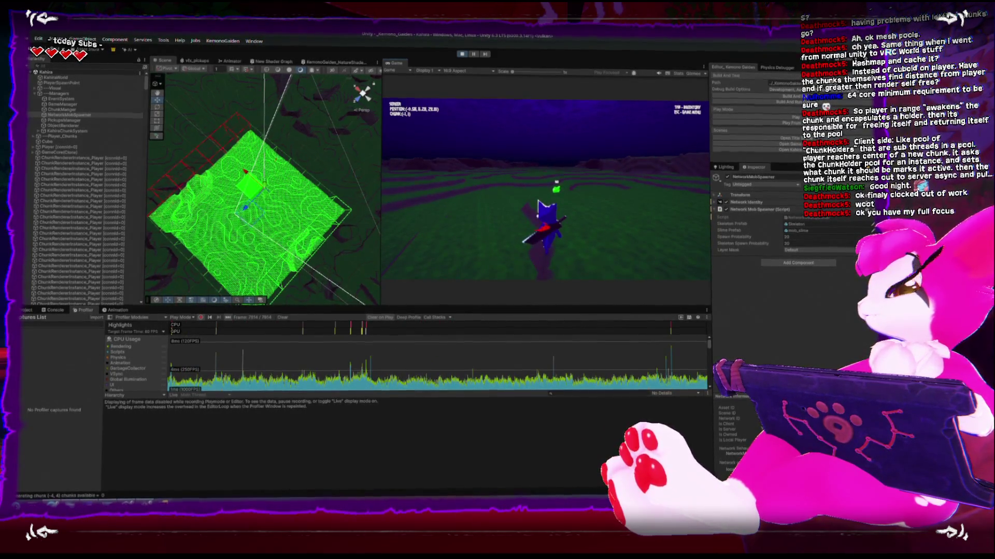
key("Escape")
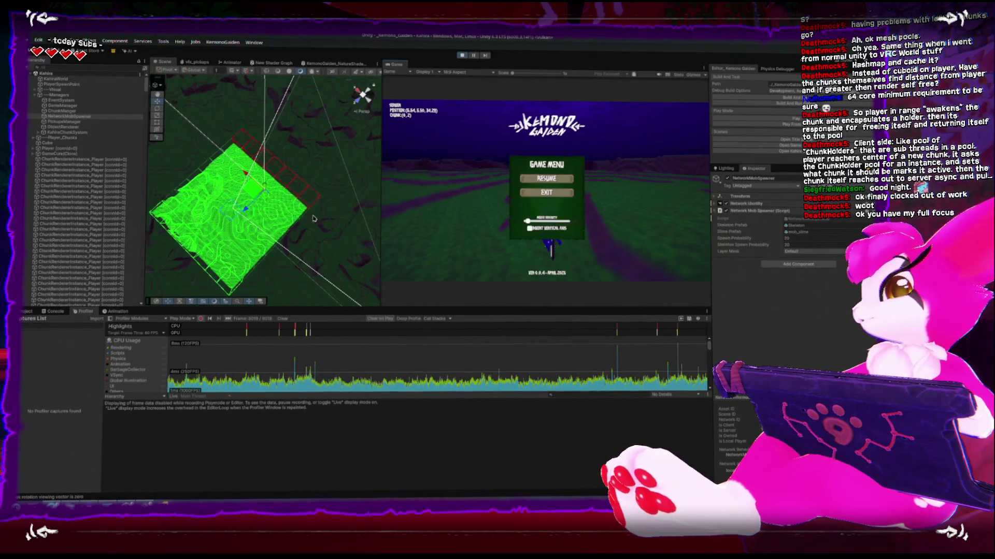
Zoom out and orbit the Scene view around the active chunk plane, resume play, then reopen the Game Menu
scroll(298, 270, "down", 3)
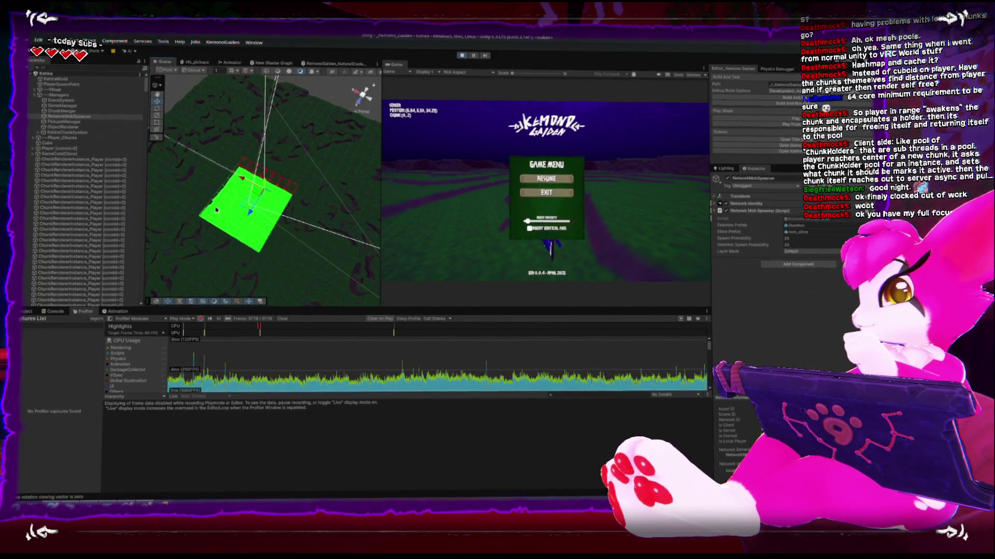
left_click_drag(230, 202, 306, 154)
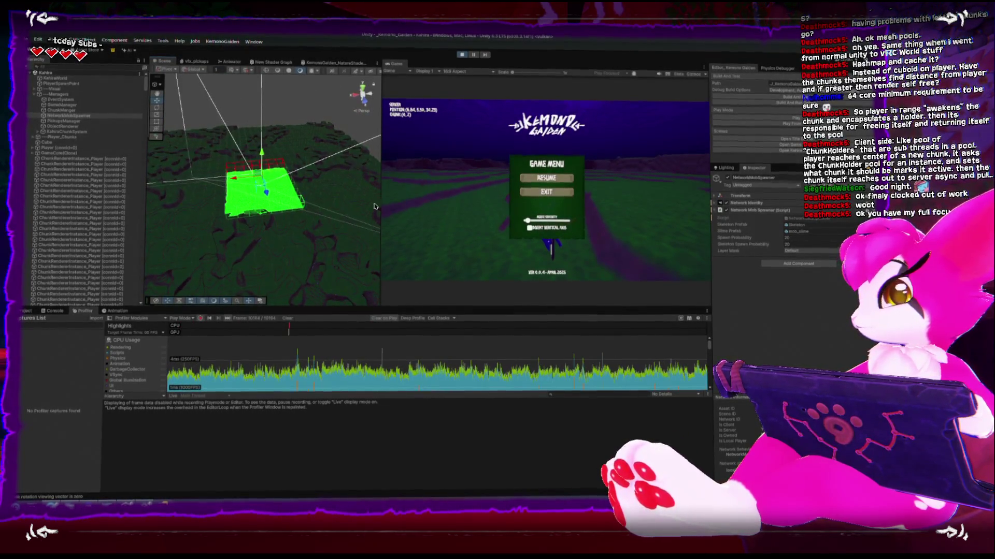
key("Escape")
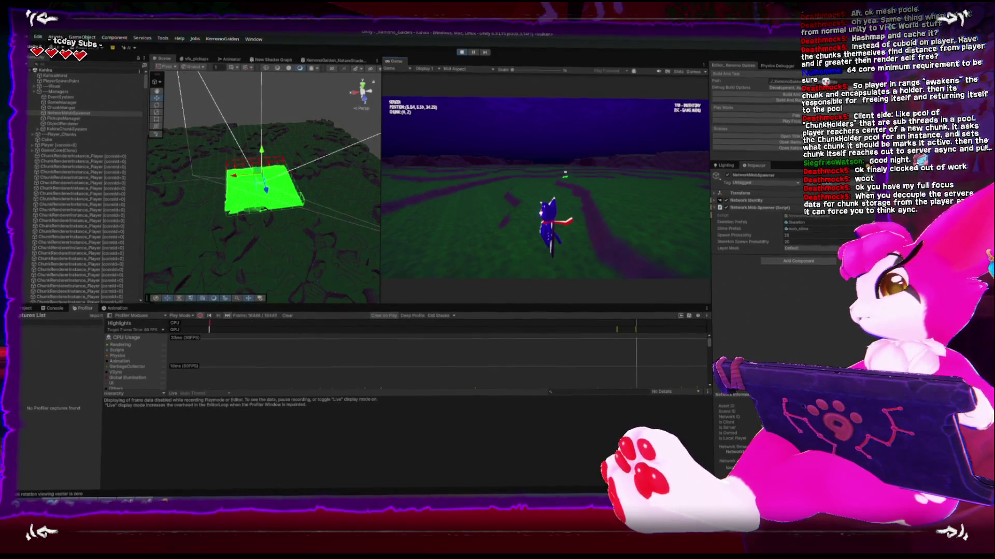
key("Escape")
Resume play and walk the player across the terrain, toggling the Game Menu between short walks
scroll(567, 357, "down", 2)
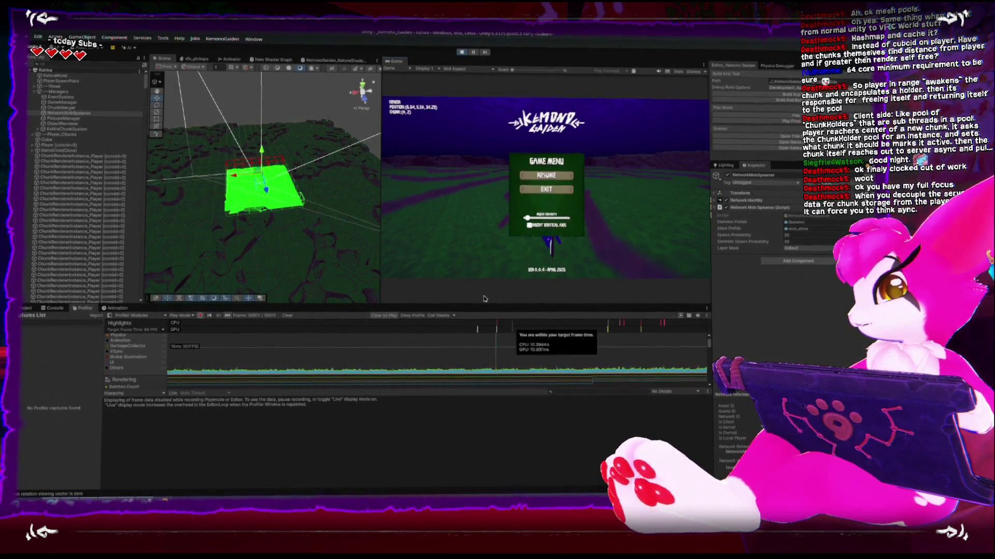
key("Escape")
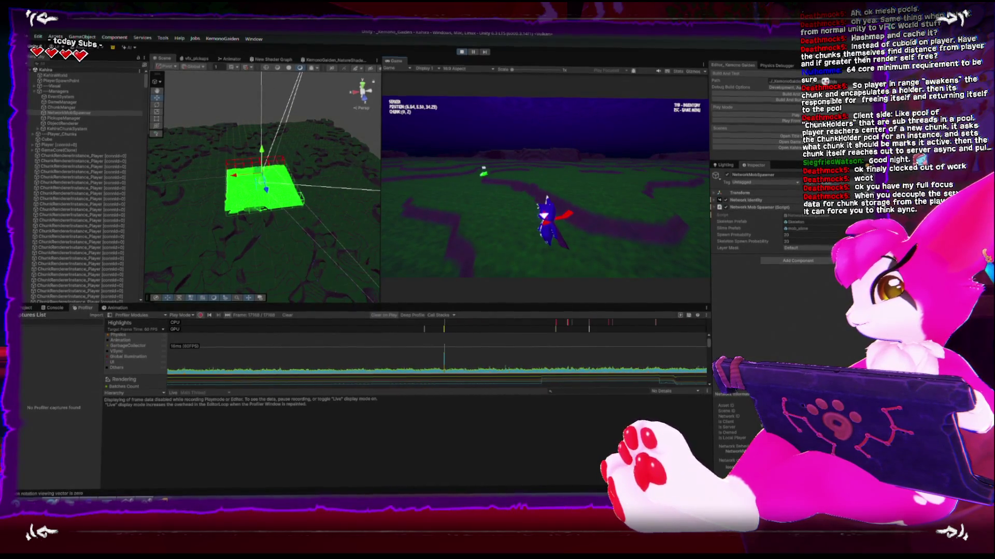
key("w")
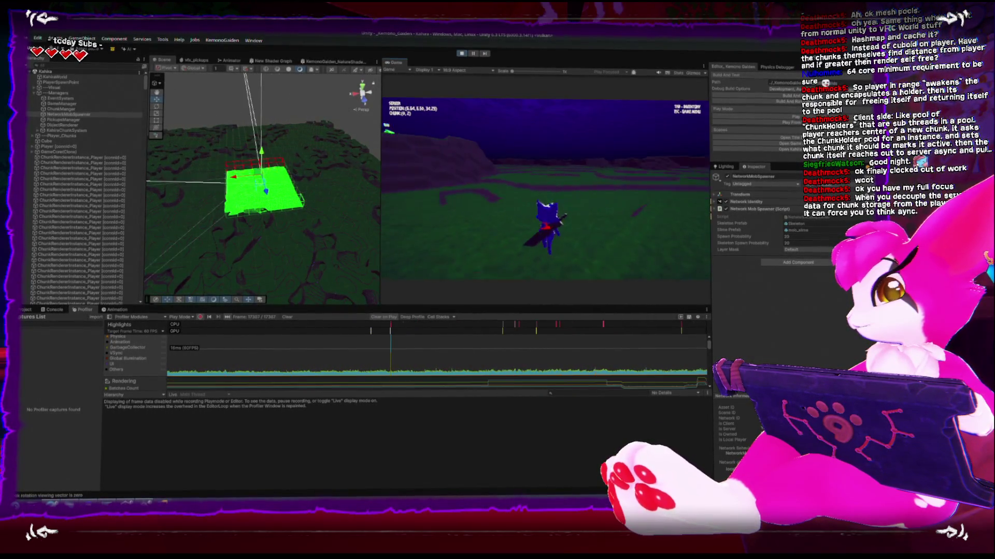
key("Escape")
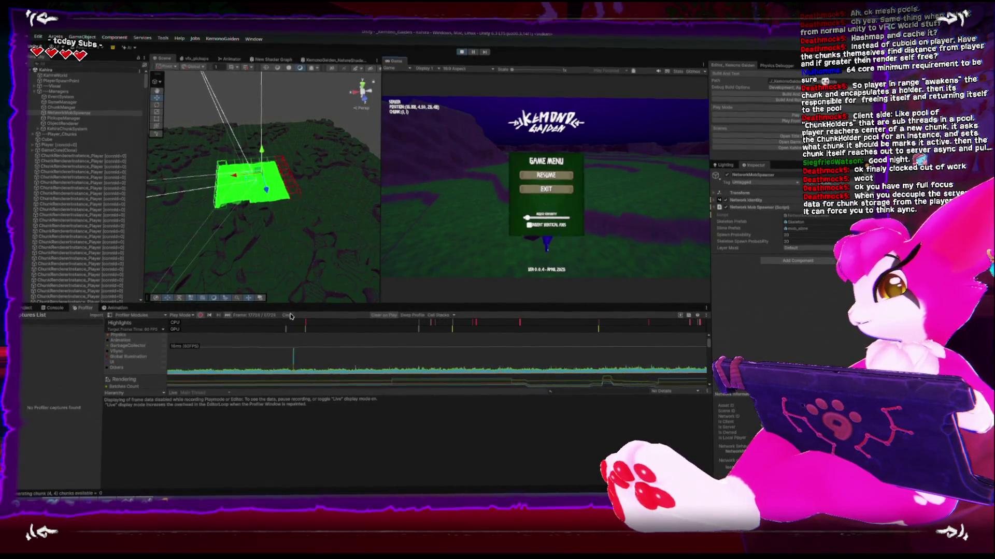
key("Escape")
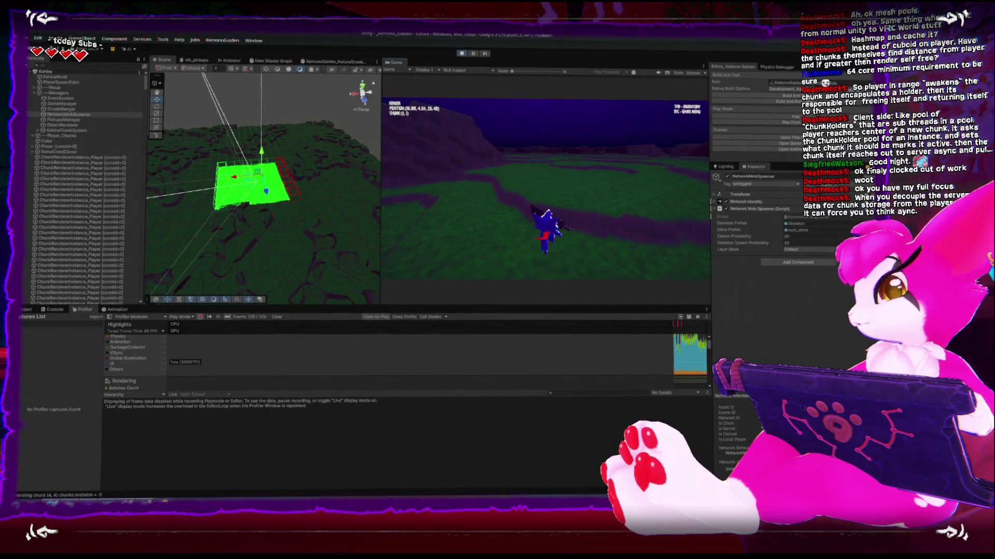
key("w")
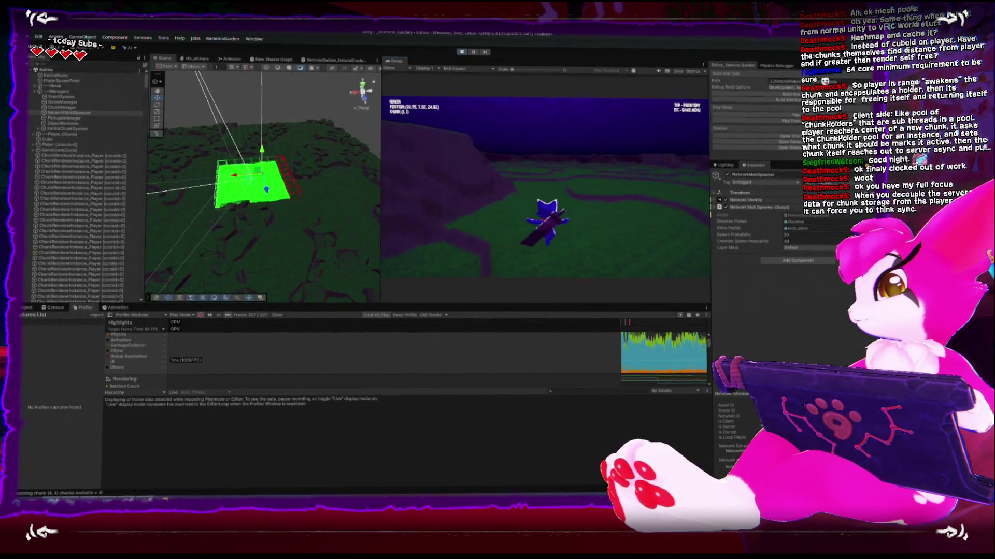
key("Escape")
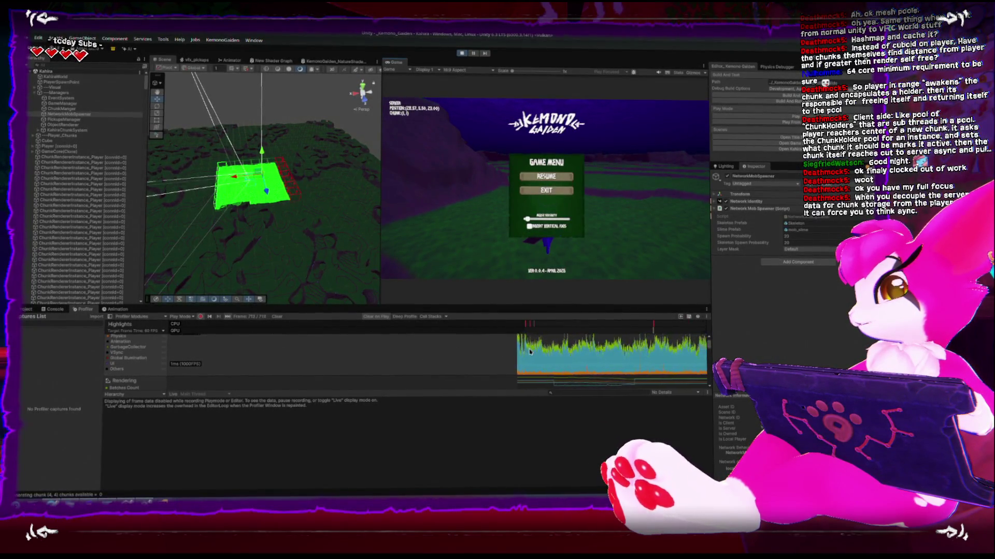
key("Escape")
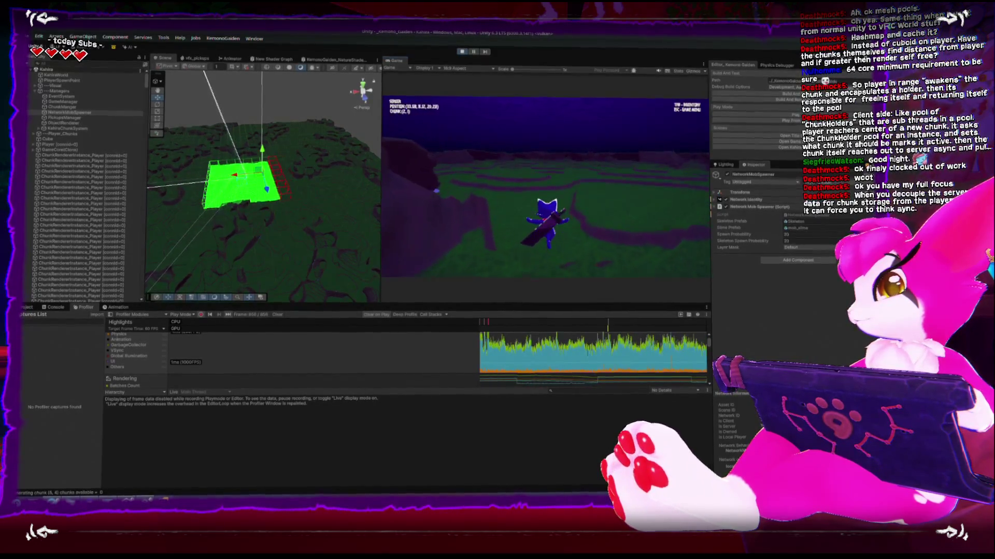
Run the character across chunk borders into chunk (-4,2) and finish on the pause menu
key("w")
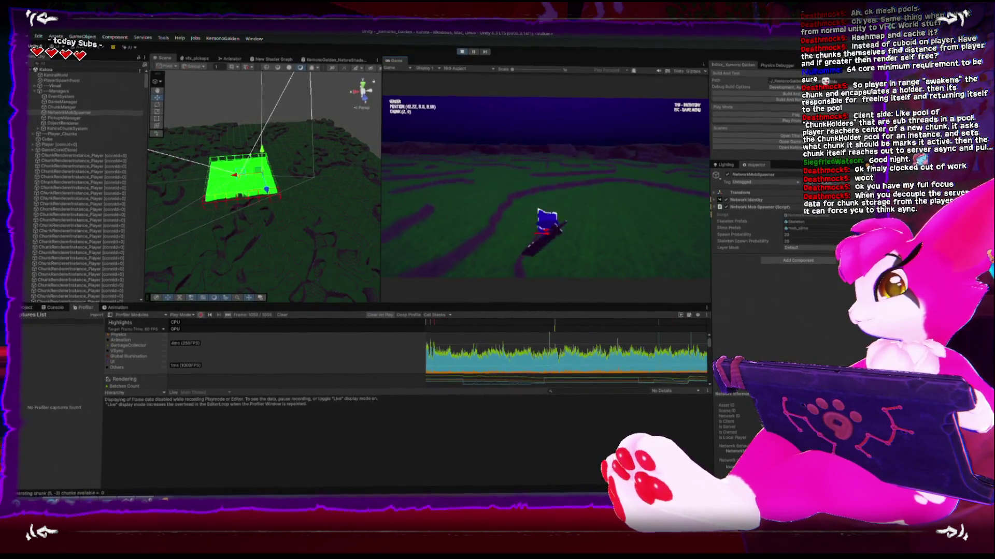
key("a")
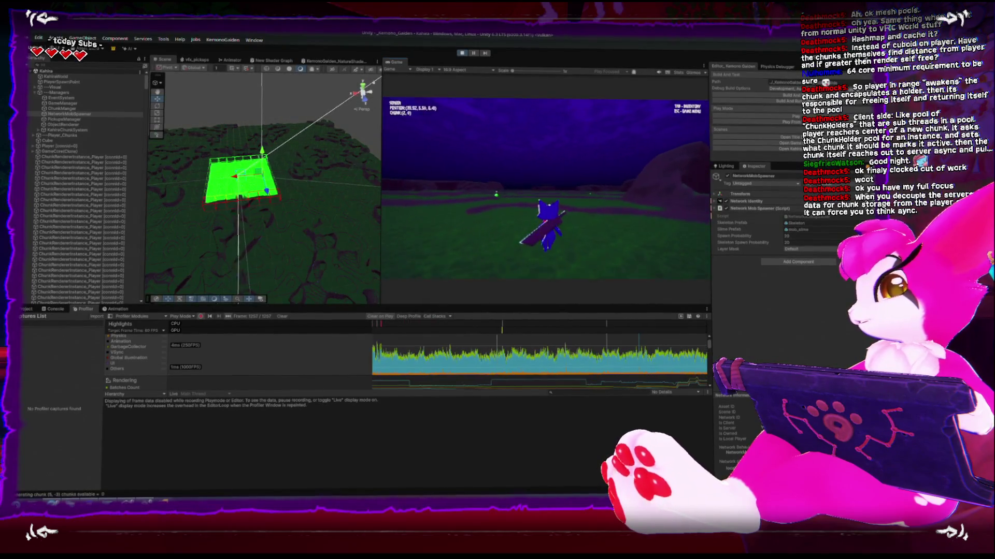
key("s")
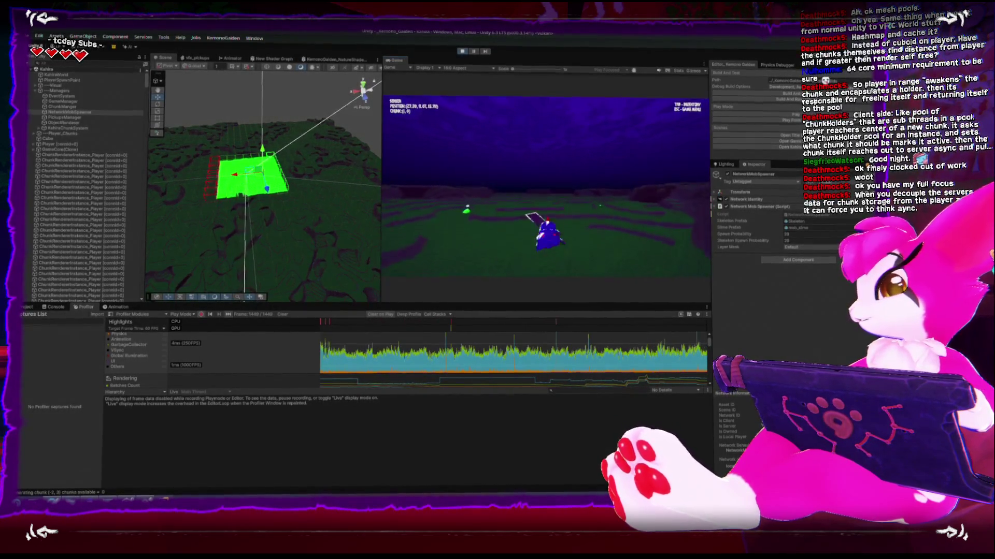
key("w")
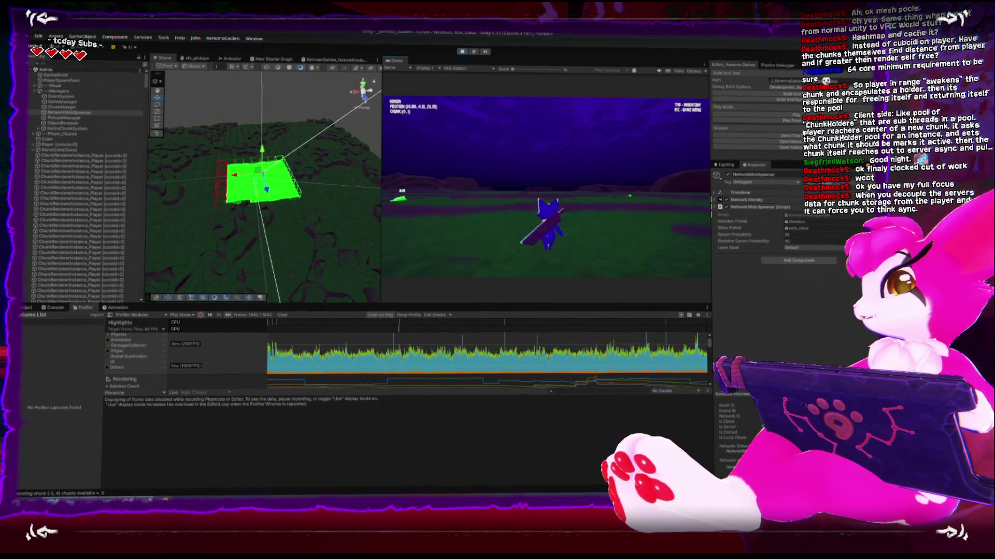
key("w")
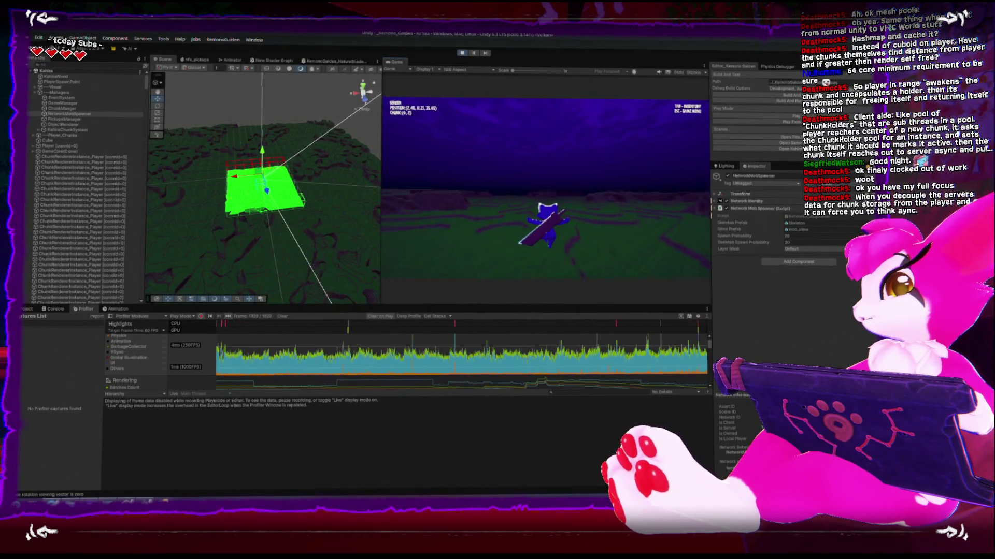
key("Escape")
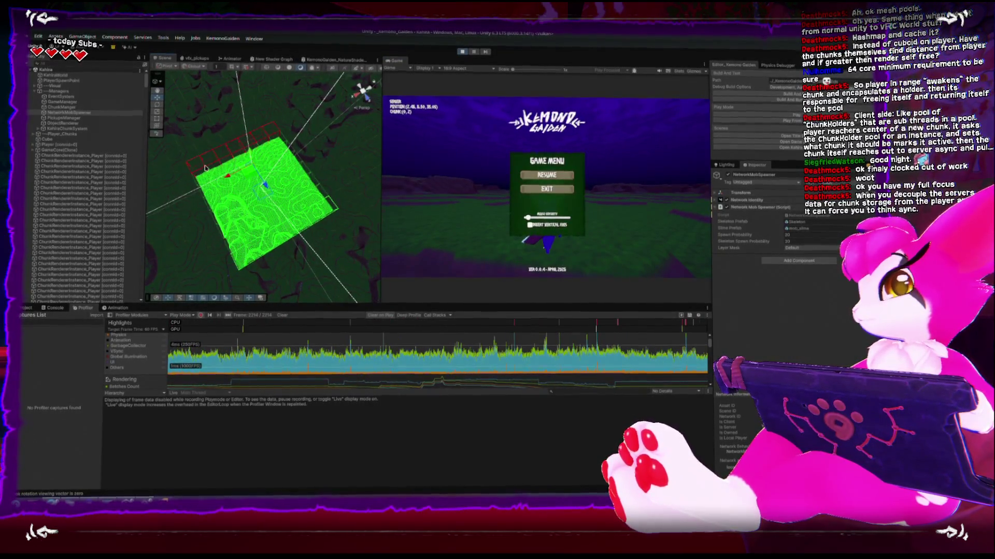
key("Escape")
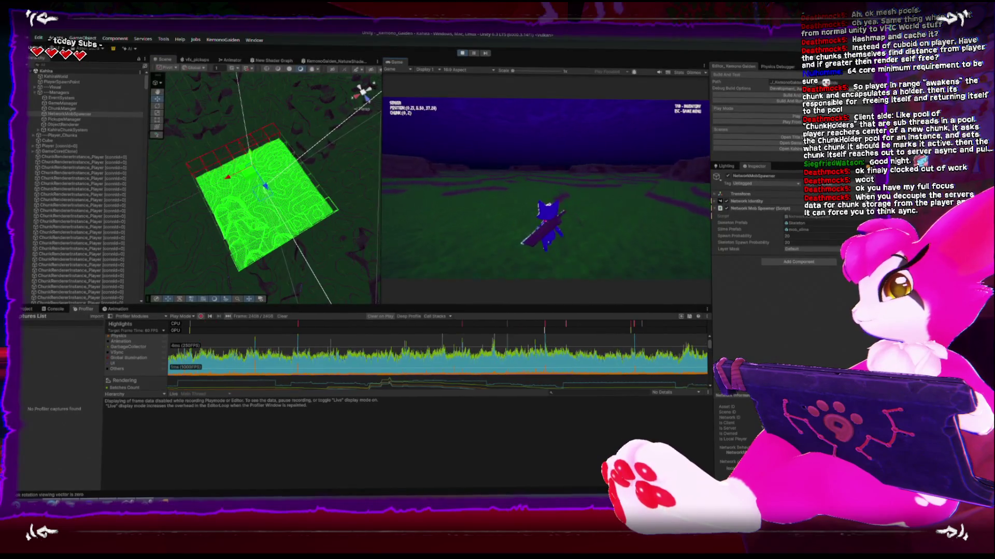
key("w")
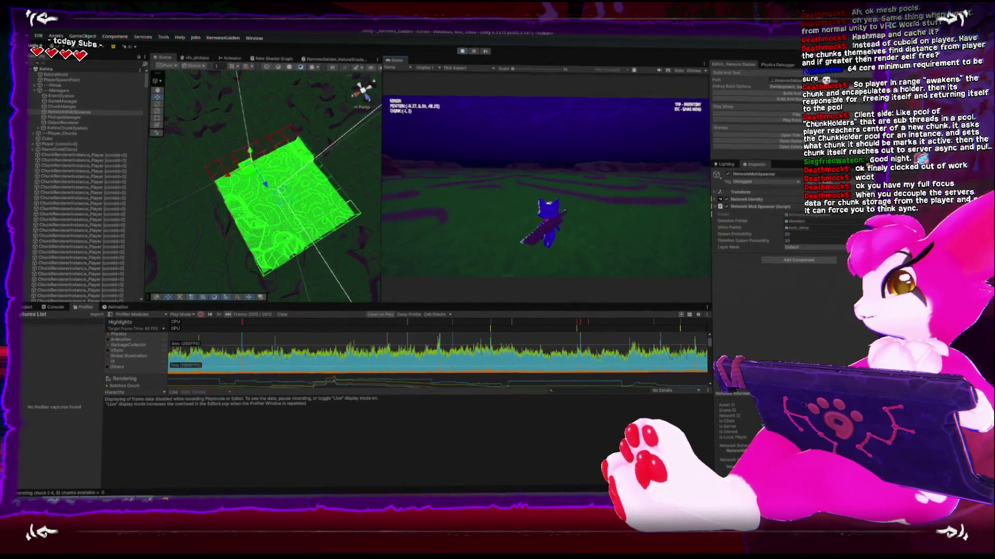
key("Escape")
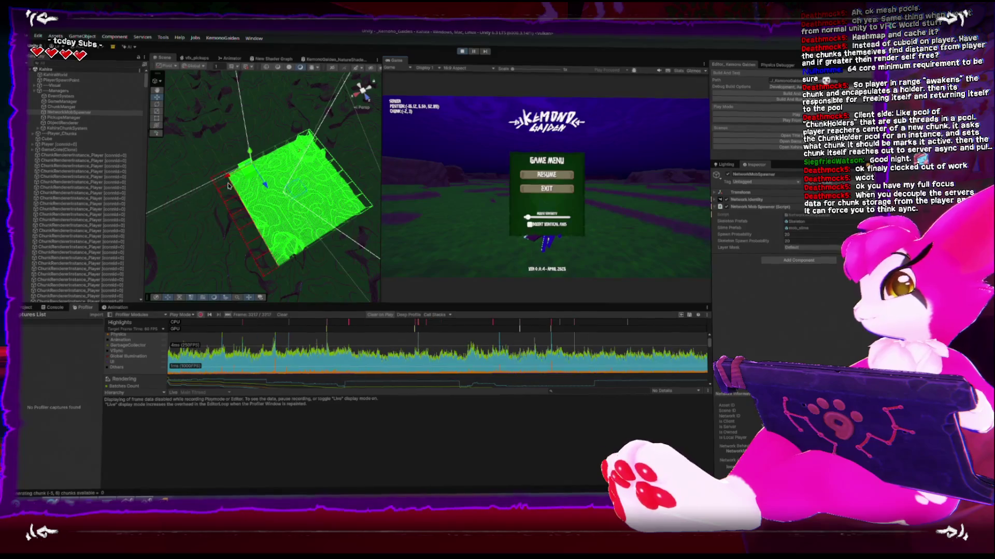
Run the character into chunk (-4,3), pause, and orbit the Scene view to look down on the chunk
key("Escape")
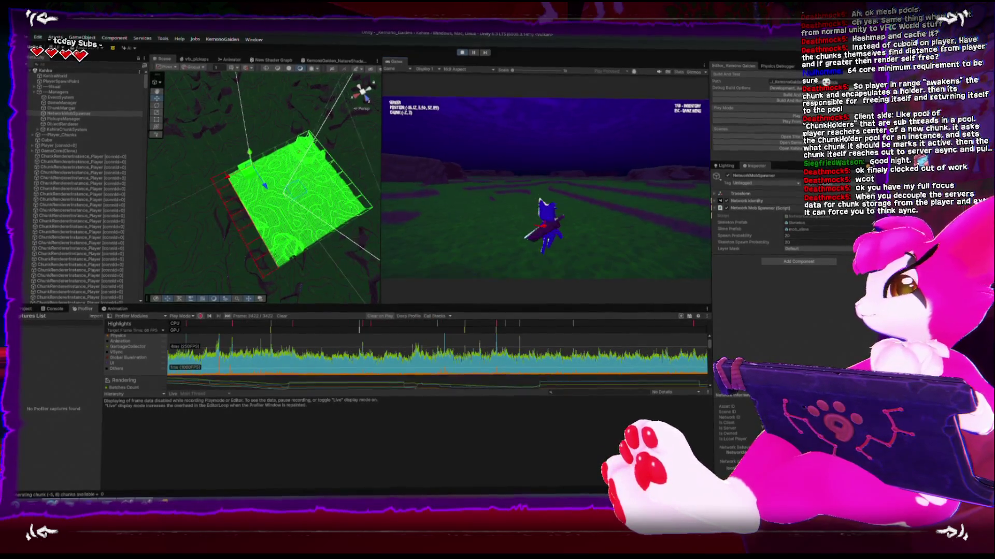
key("w")
key("w")
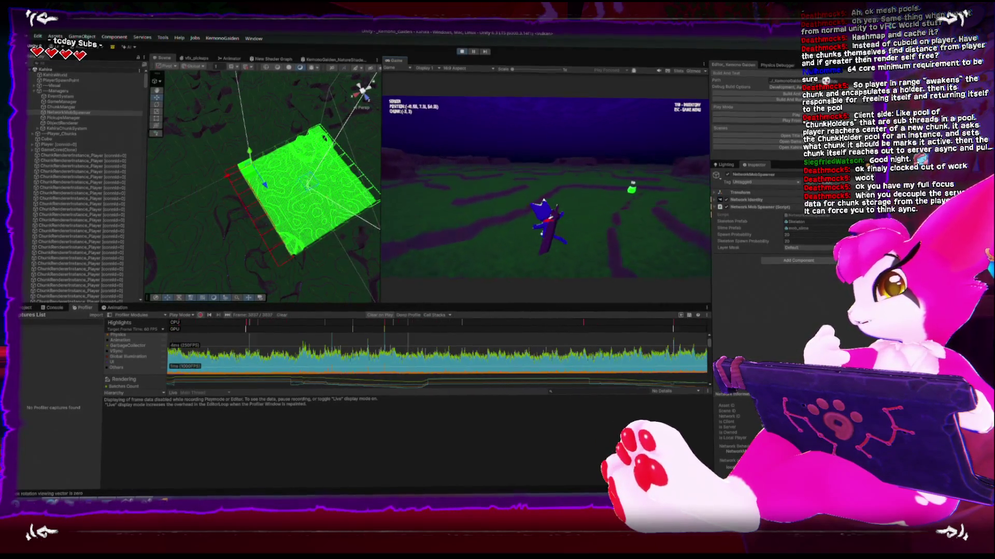
key("w")
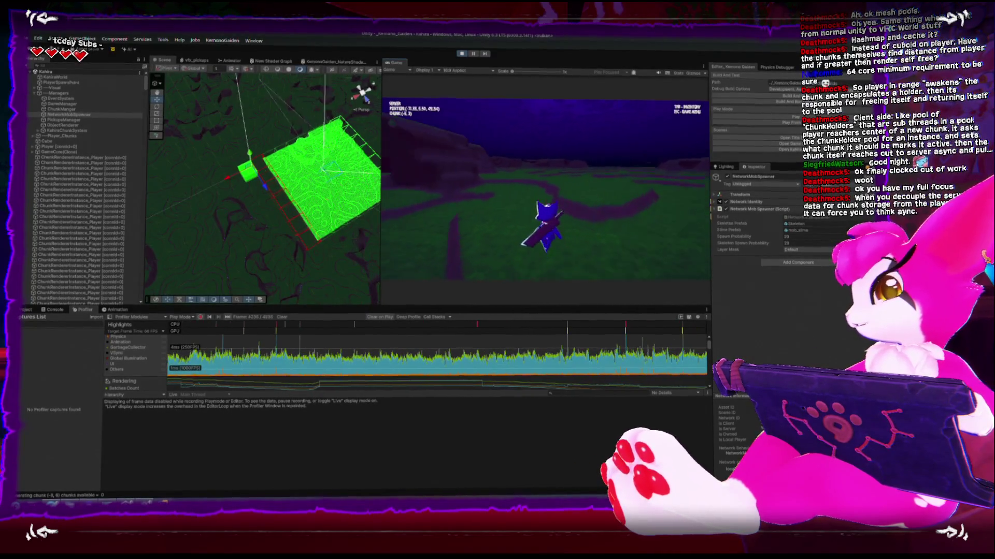
key("w")
key("w")
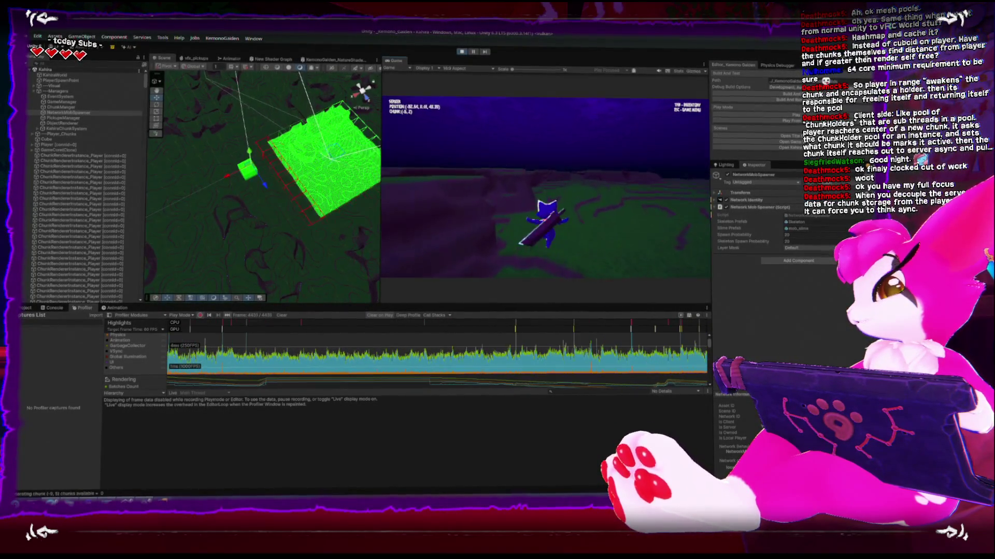
key("w")
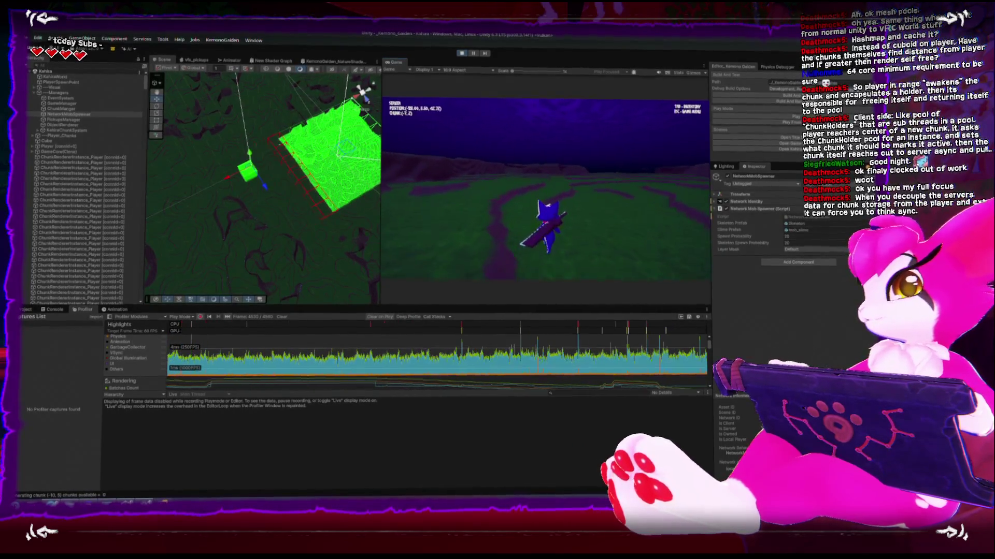
key("Escape")
left_click_drag(358, 162, 429, 192)
Resume play and run the character farther along negative X, then back toward positive X
key("Escape")
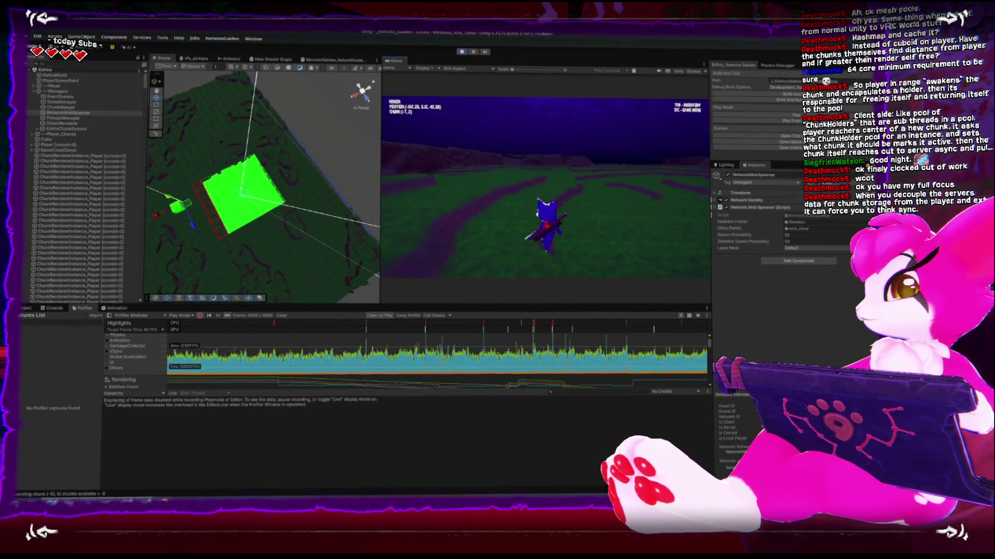
key("s")
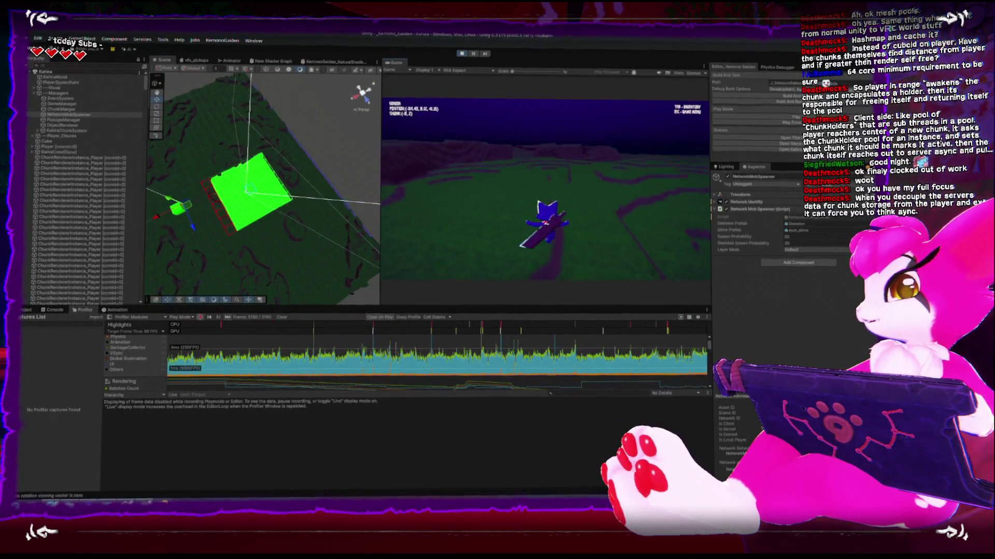
key("w")
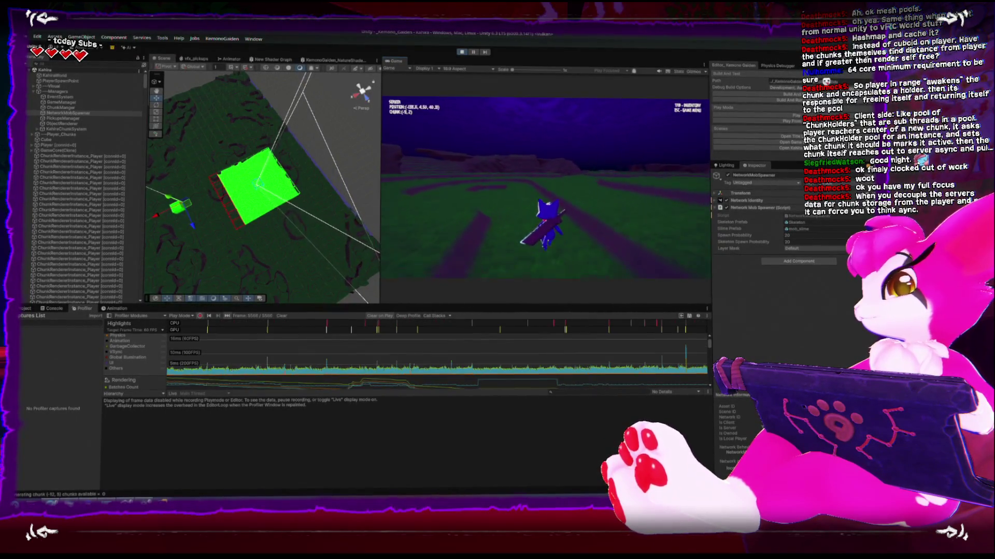
key("a")
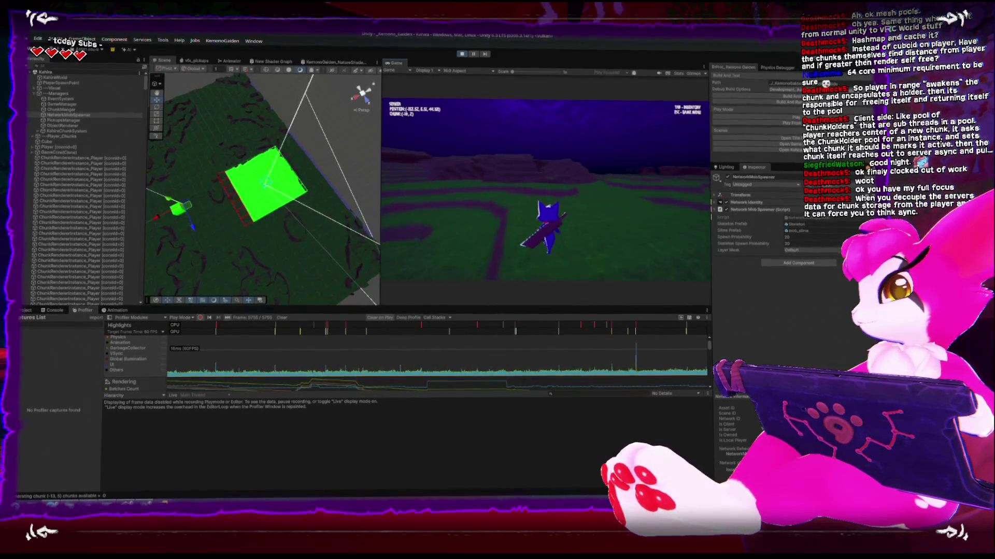
key("d")
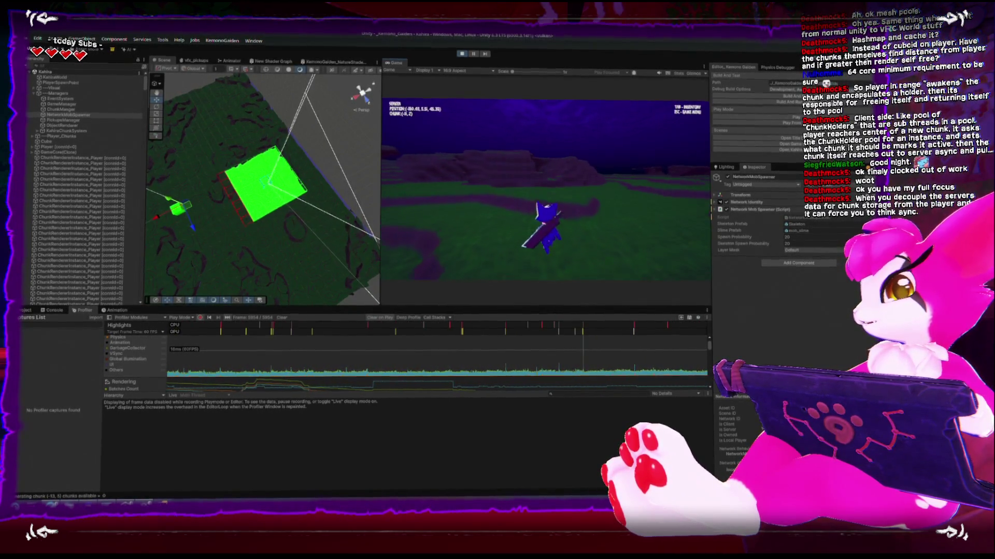
key("Escape")
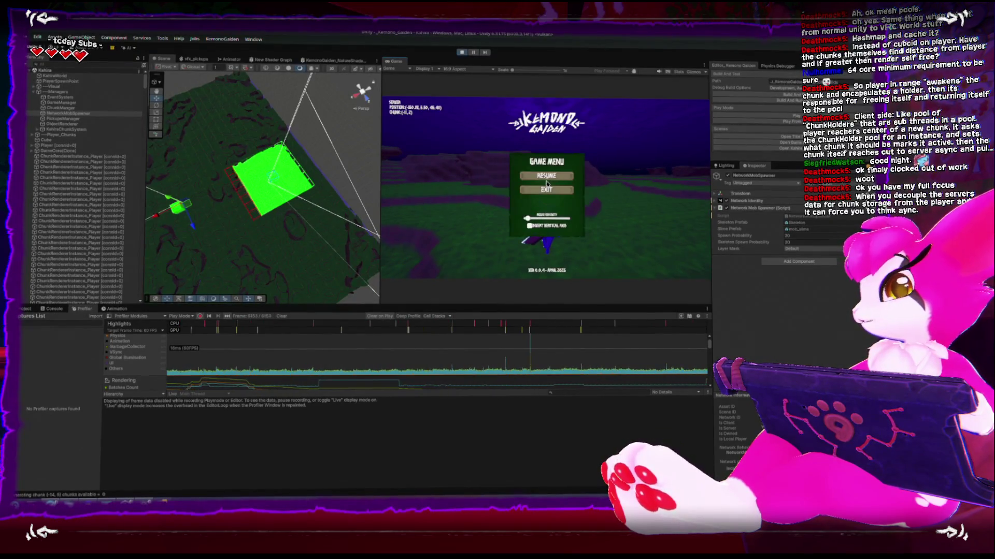
key("Escape")
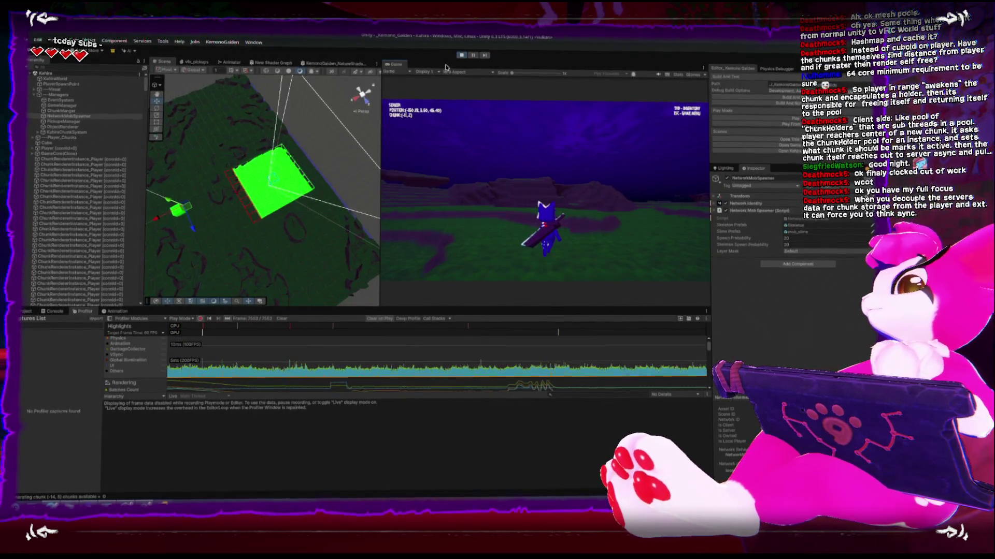
Stop Play mode and review NetworkMobSpawner.cs's chunk-change spawning code in Rider before returning to Unity
left_click(463, 57)
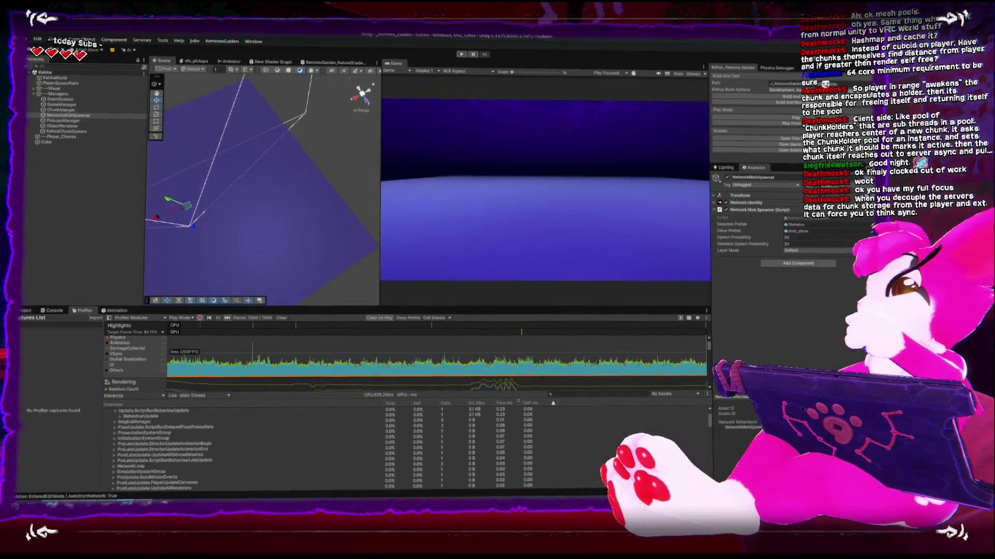
key("alt+Tab")
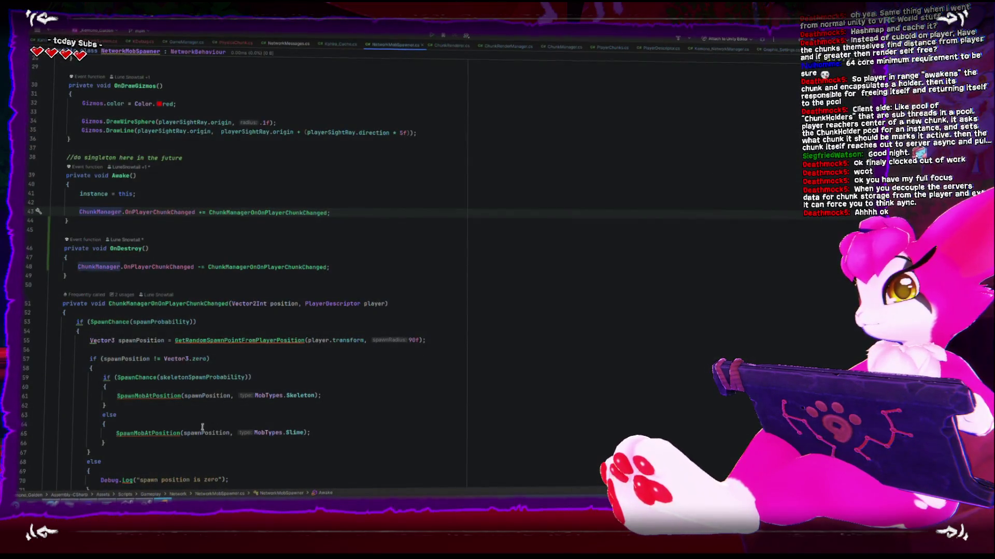
scroll(202, 427, "up", 3)
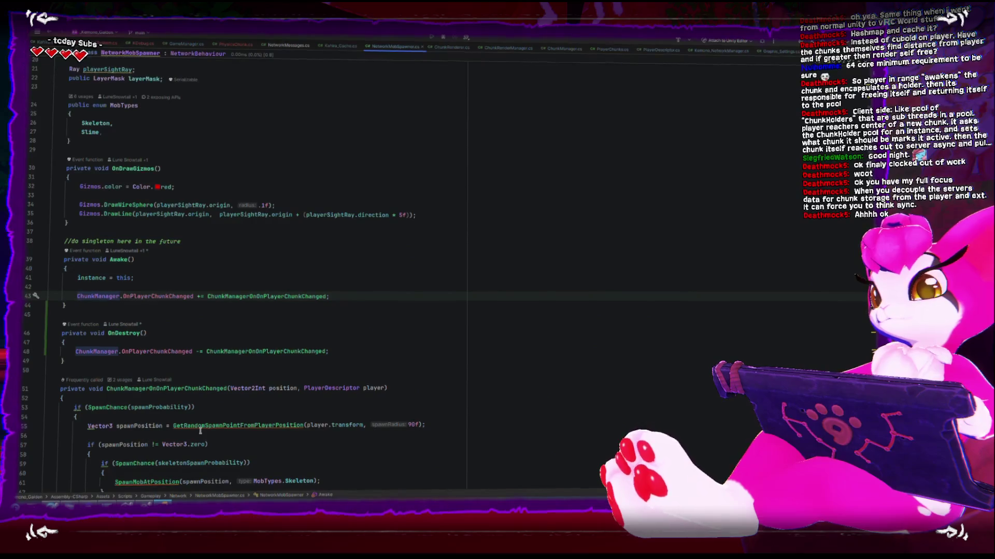
scroll(200, 430, "down", 3)
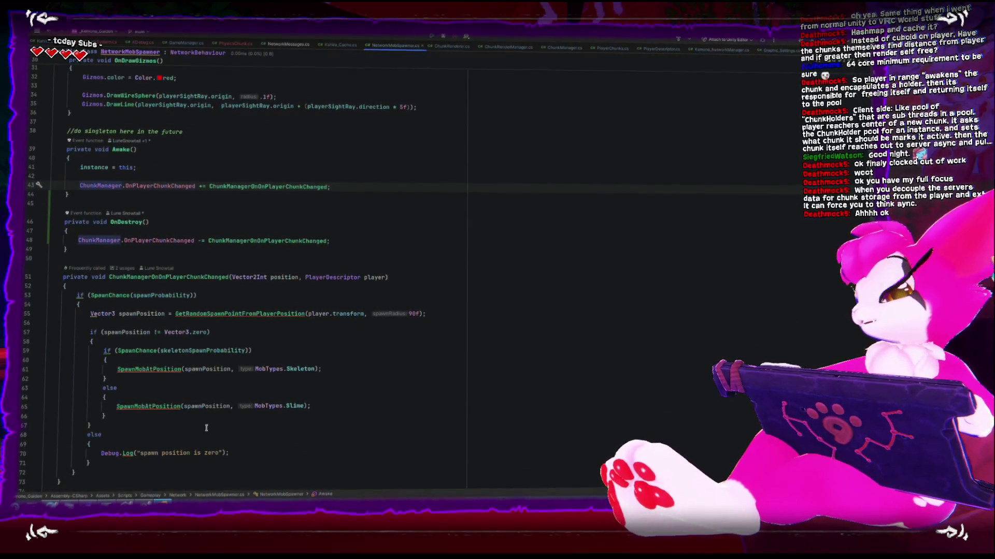
key("alt+Tab")
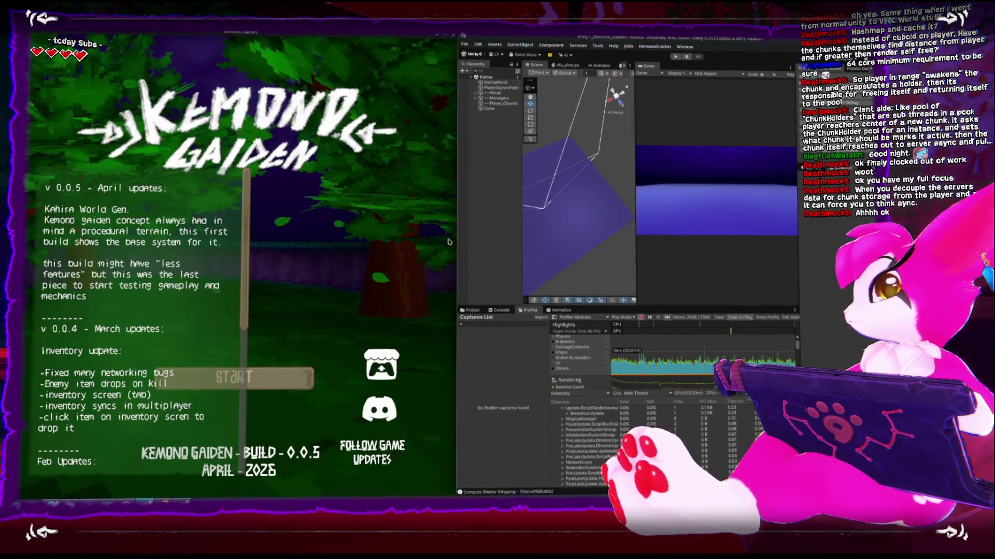
In the built game, host a new world with a random seed and pause on the Game Menu
left_click(233, 378)
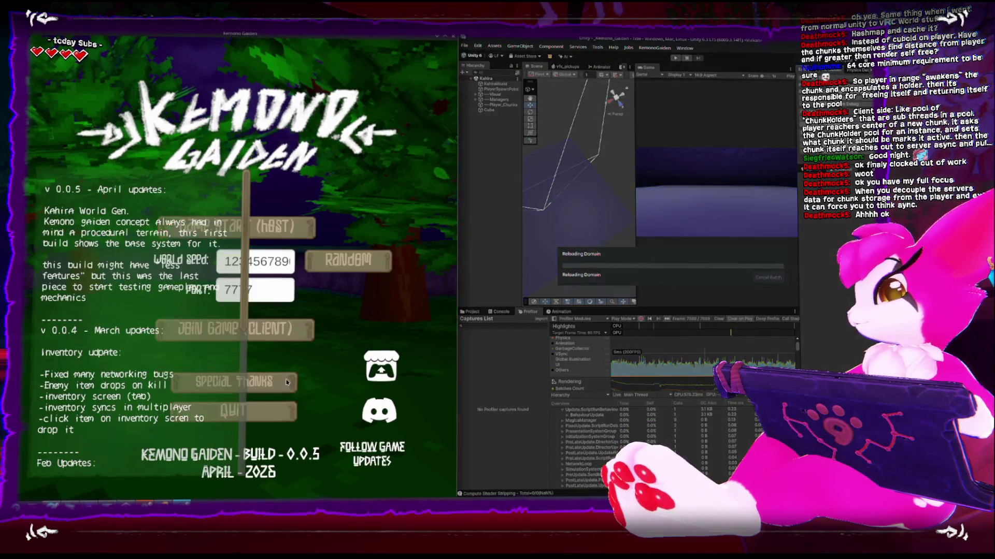
left_click(336, 257)
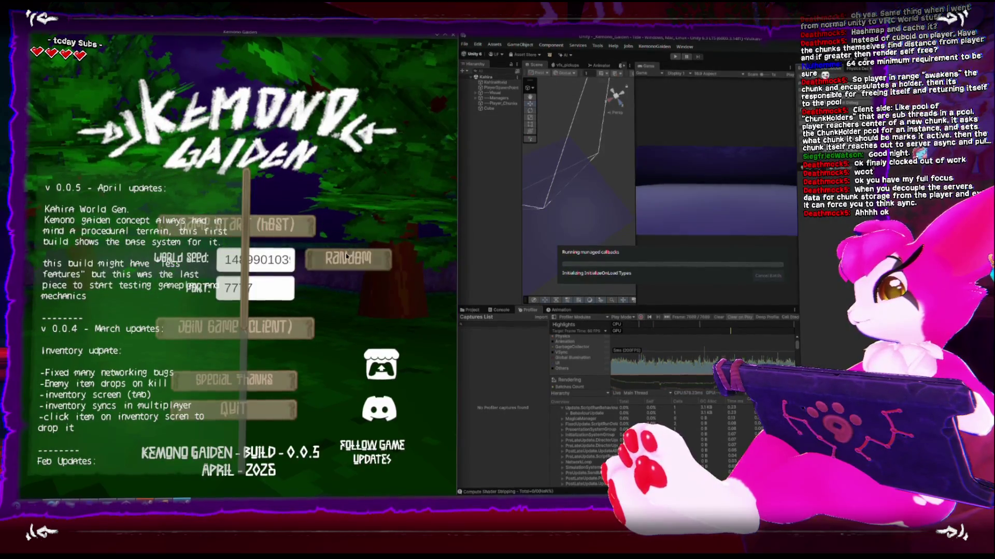
left_click(307, 226)
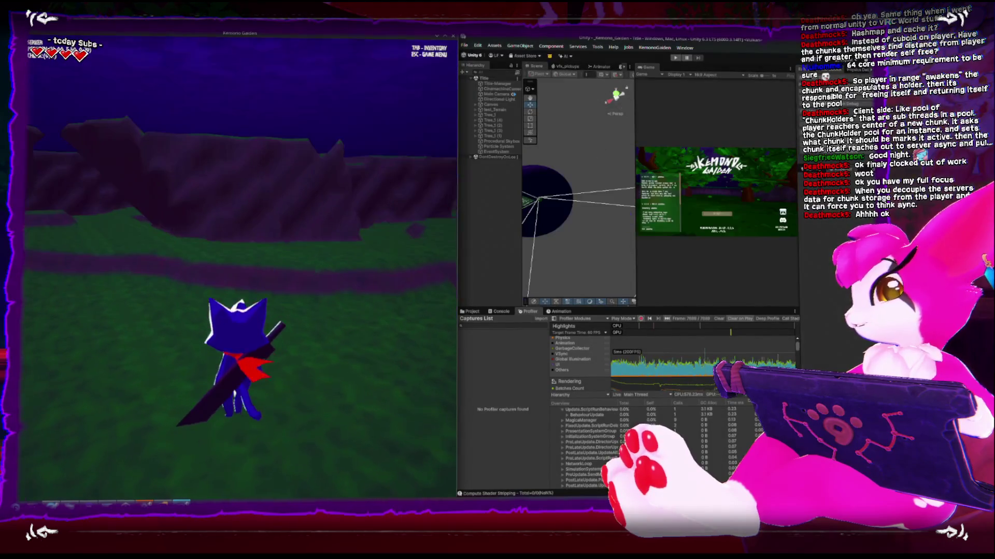
key("Escape")
key("Escape")
key("Escape")
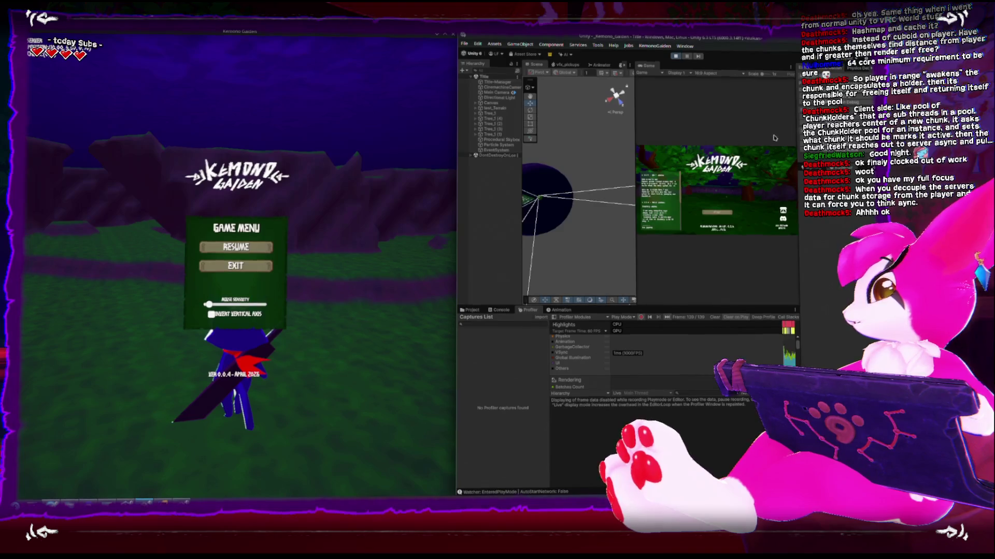
Join the world from the editor's copy, expand Kahira, and view GetRandomSpawnPointFromPlayerPosition in Rider
left_click(714, 215)
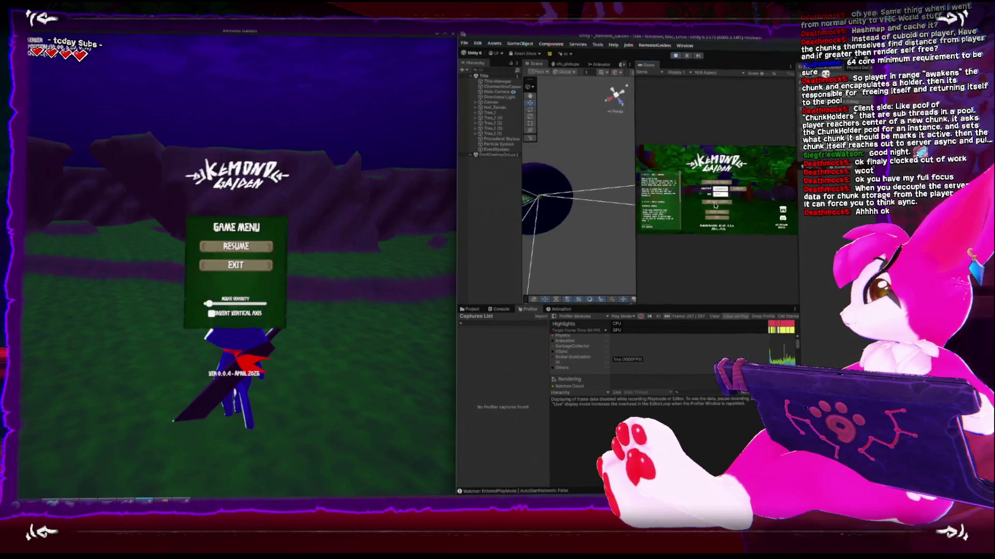
left_click(713, 211)
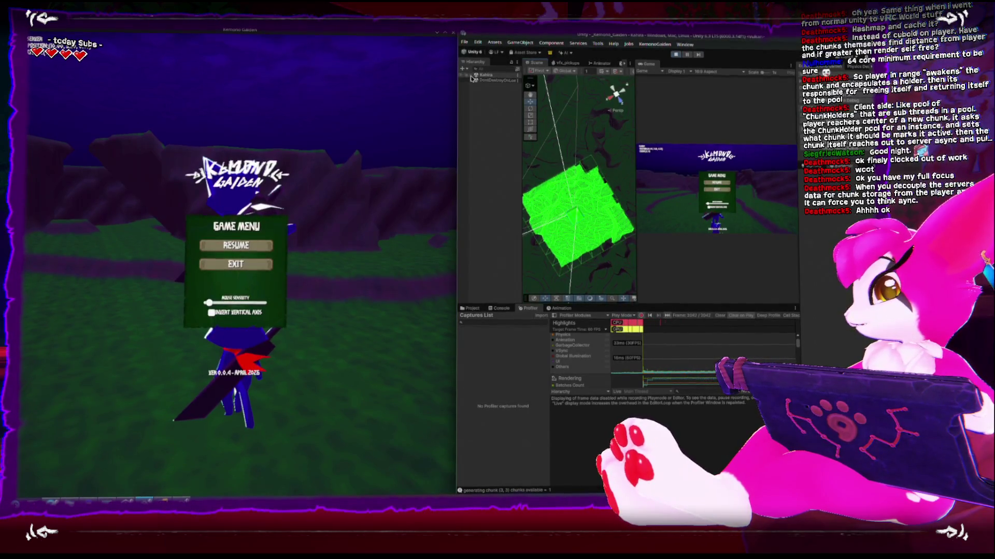
left_click(472, 75)
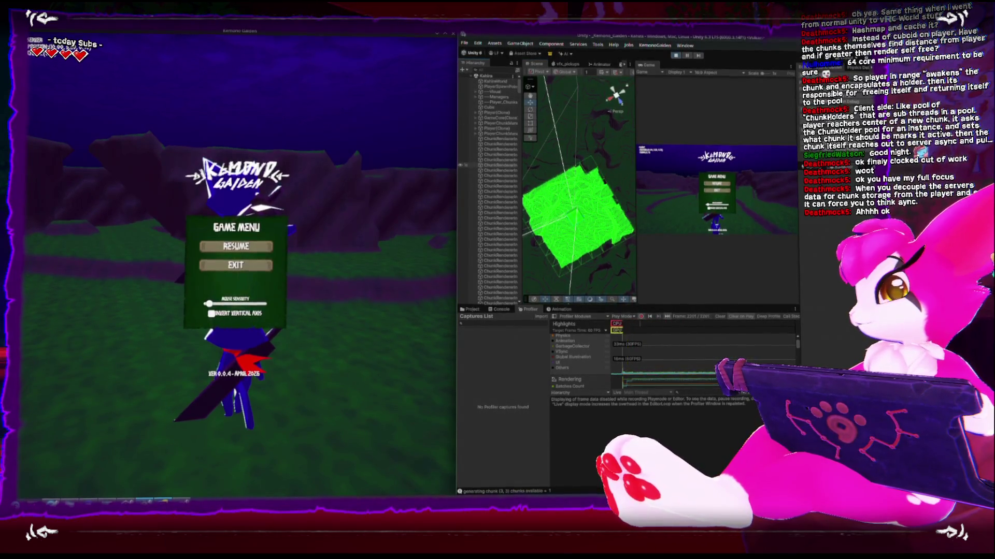
key("alt+Tab")
scroll(217, 338, "up", 7)
scroll(216, 336, "down", 10)
scroll(217, 335, "down", 20)
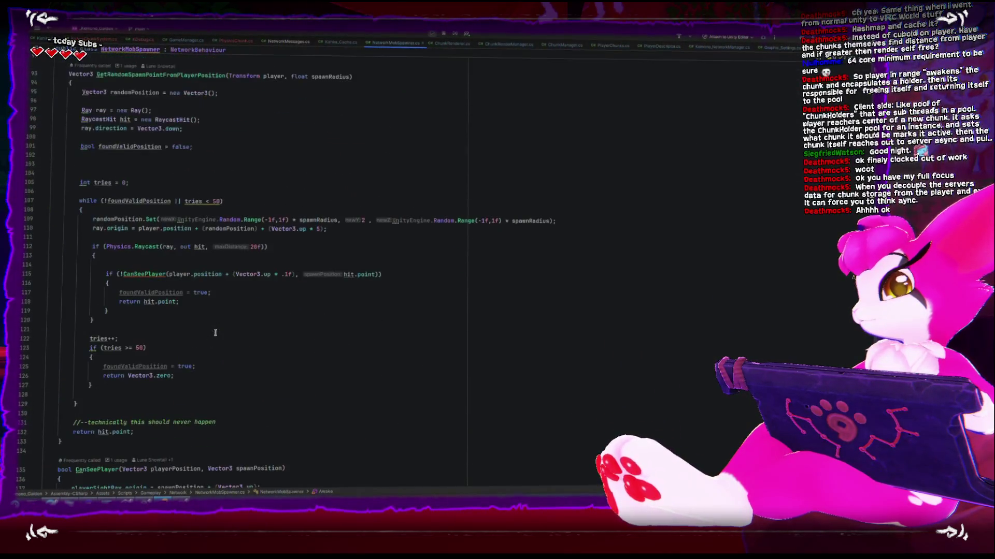
Scroll up through NetworkMobSpawner.cs, then switch to KahiraChunkSystem.cs
scroll(216, 334, "up", 20)
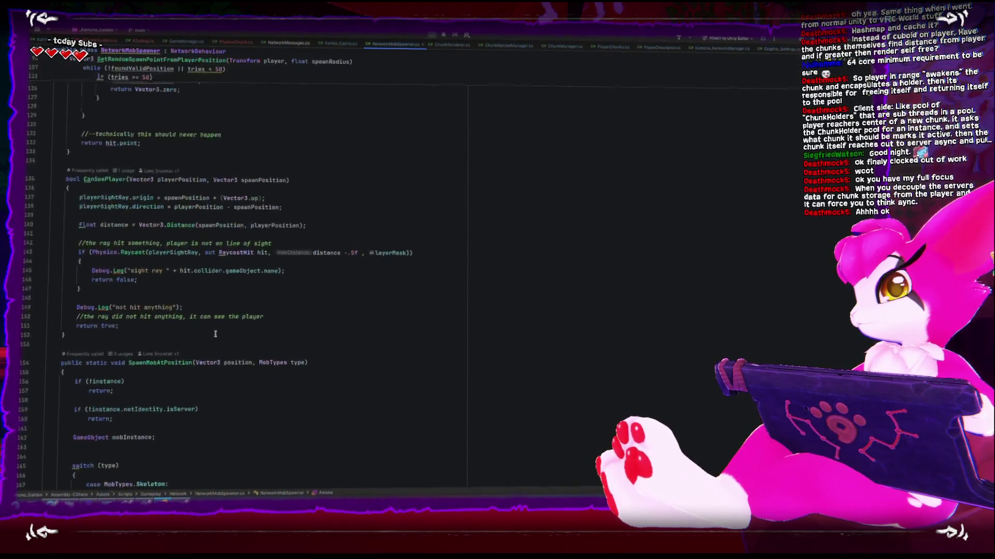
scroll(215, 335, "up", 20)
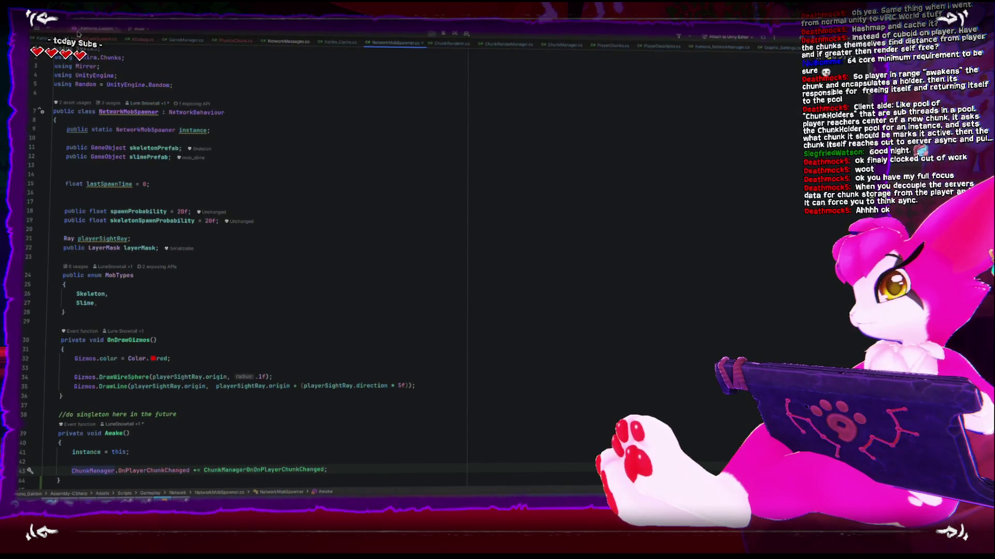
left_click(98, 40)
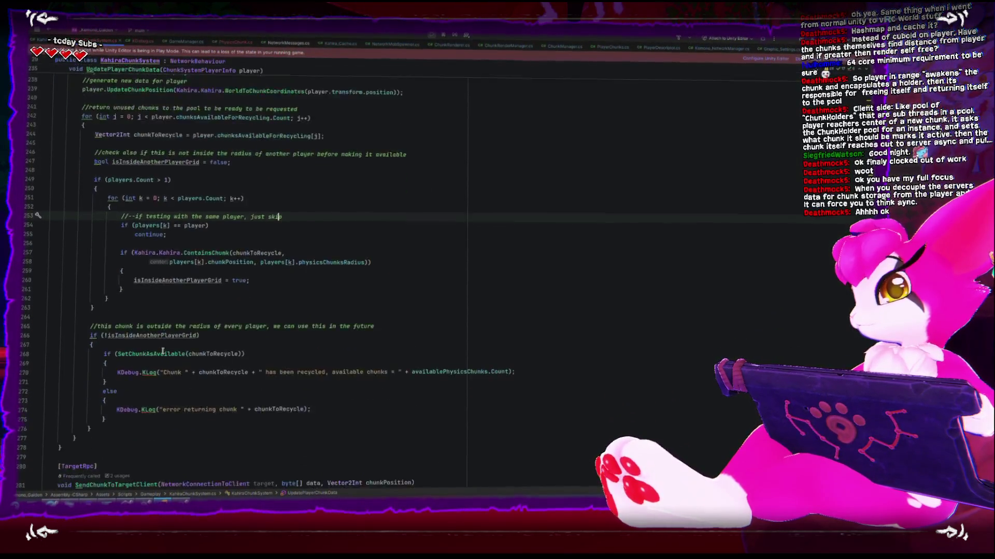
Highlight every use of physicsChunksQueue at line 227, then bring the game window forward
scroll(163, 351, "down", 3)
scroll(163, 352, "up", 15)
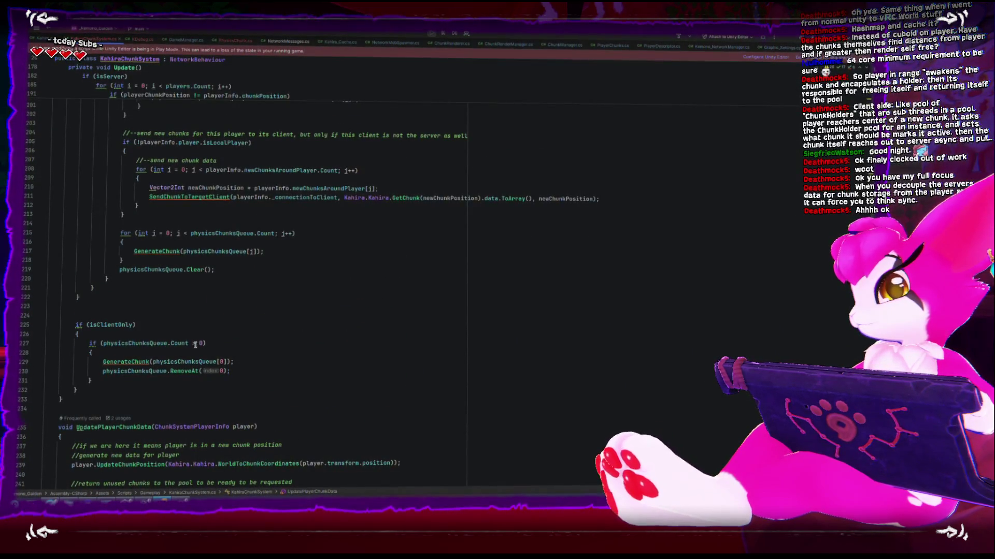
left_click(152, 345)
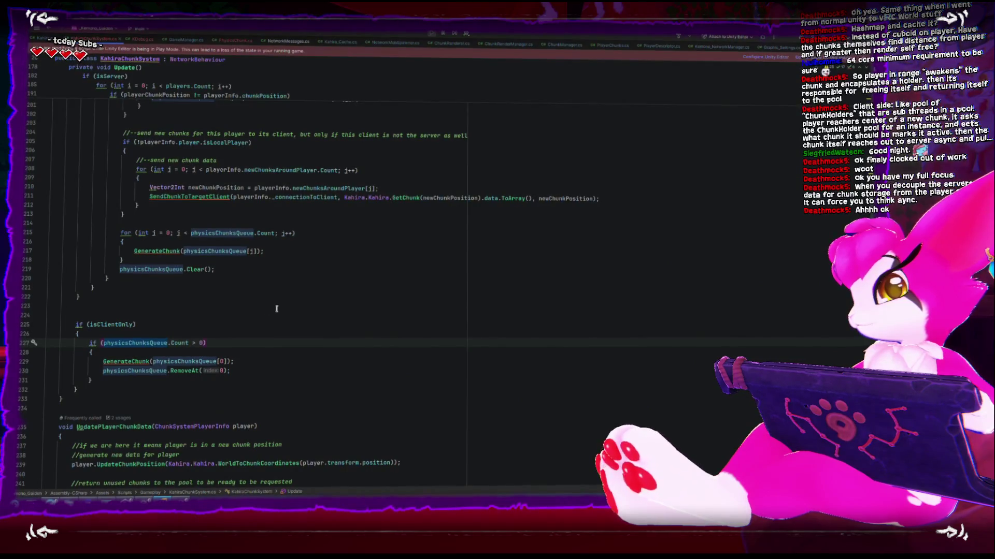
left_click(182, 501)
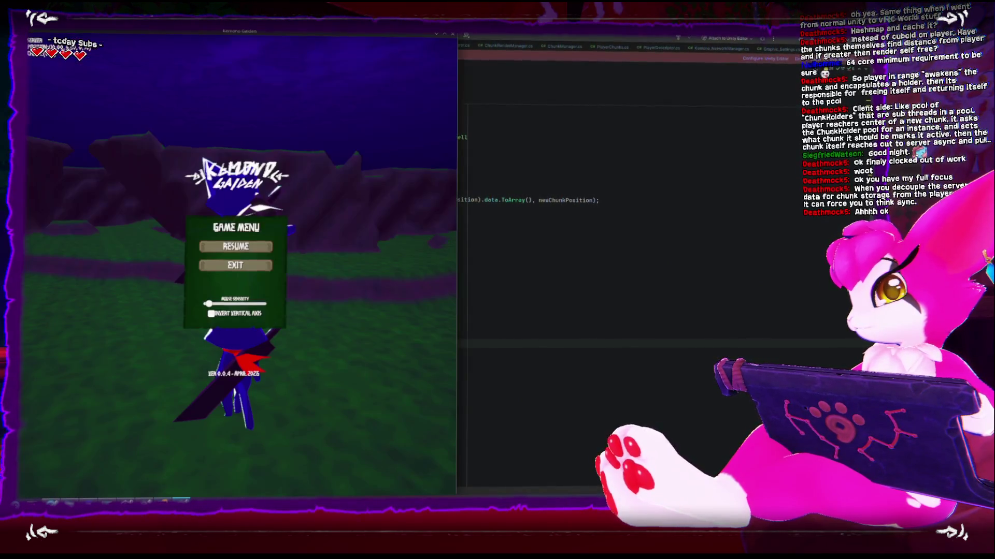
In Unity, pause and resume play mode, then open and close the in-game menu
key("alt+Tab")
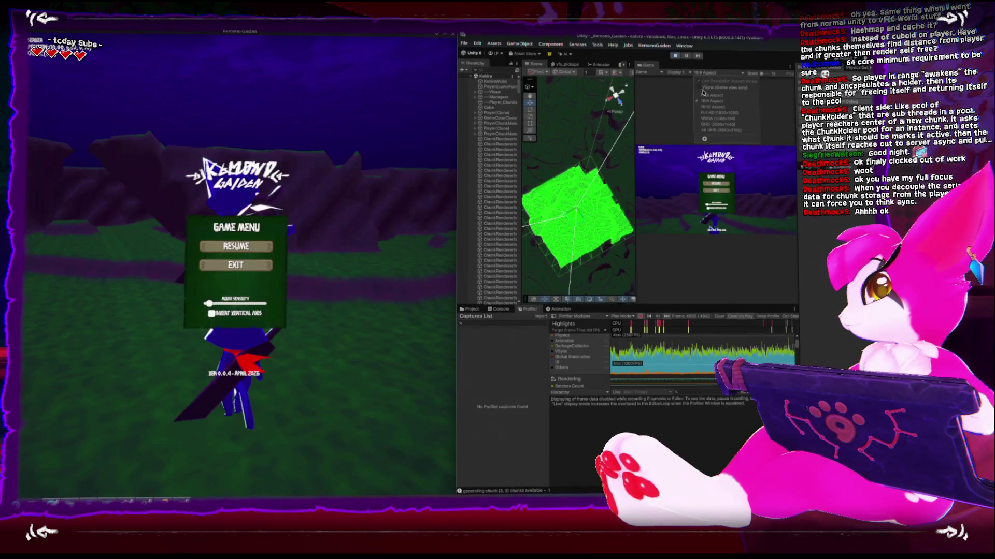
left_click(687, 56)
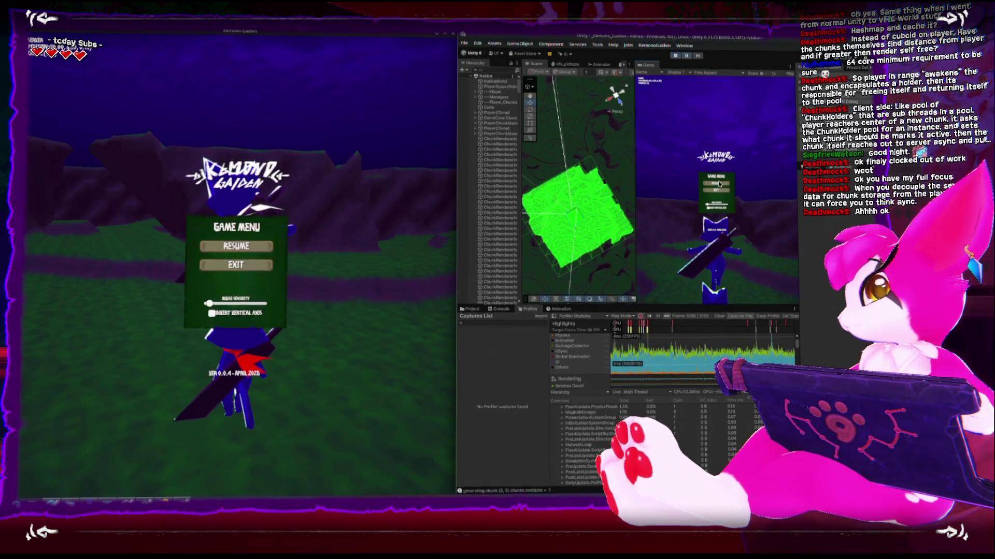
left_click(669, 178)
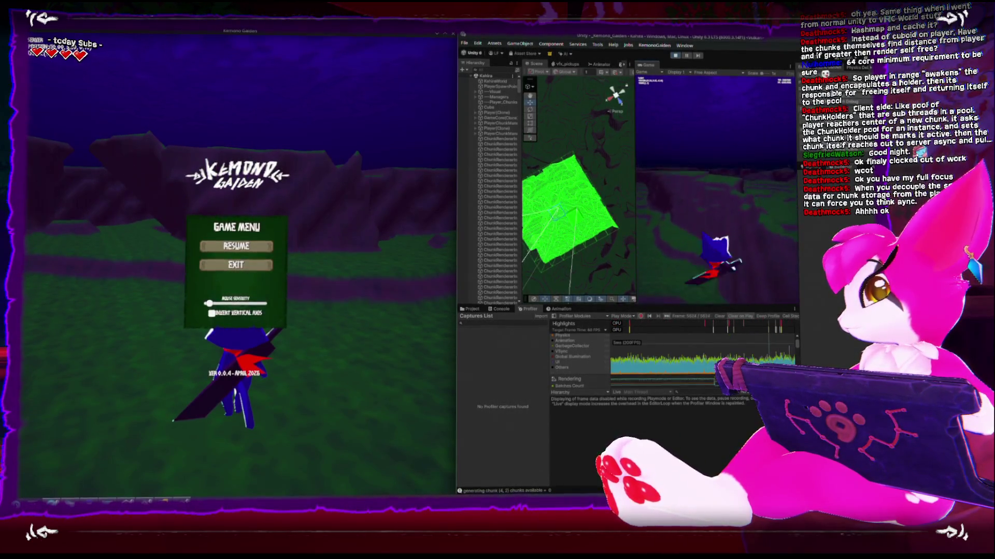
key("Escape")
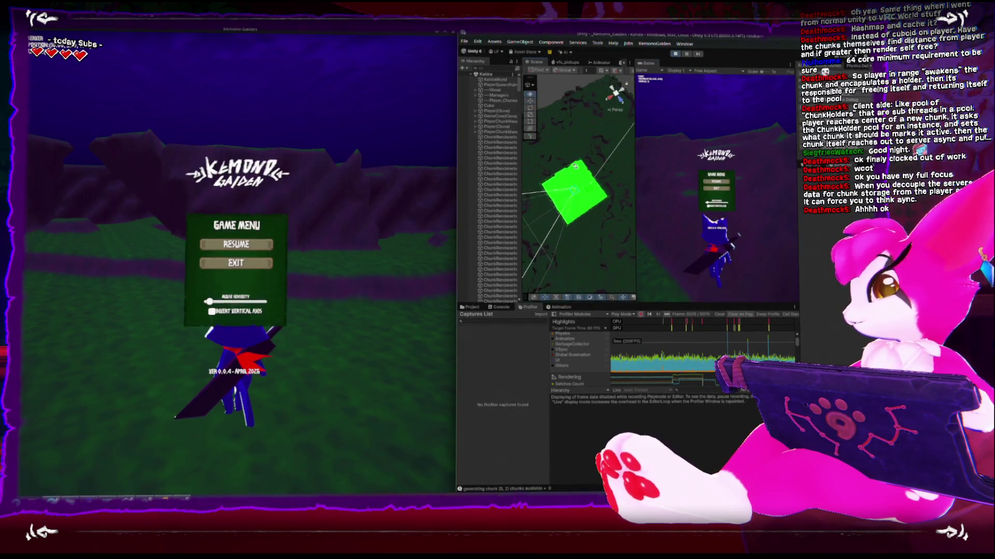
key("Escape")
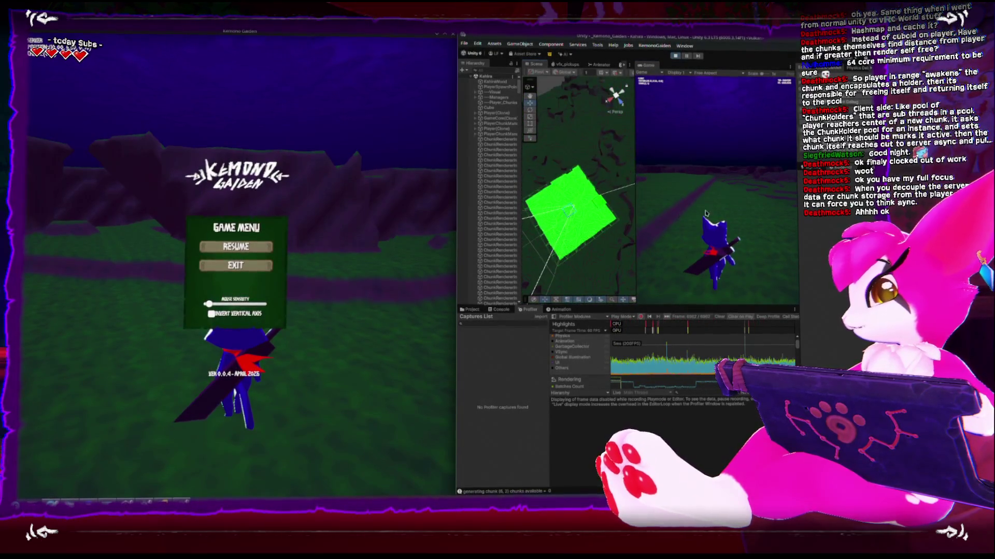
Capture the mouse in the Game view and tilt the Scene view toward the green chunk
left_click(717, 185)
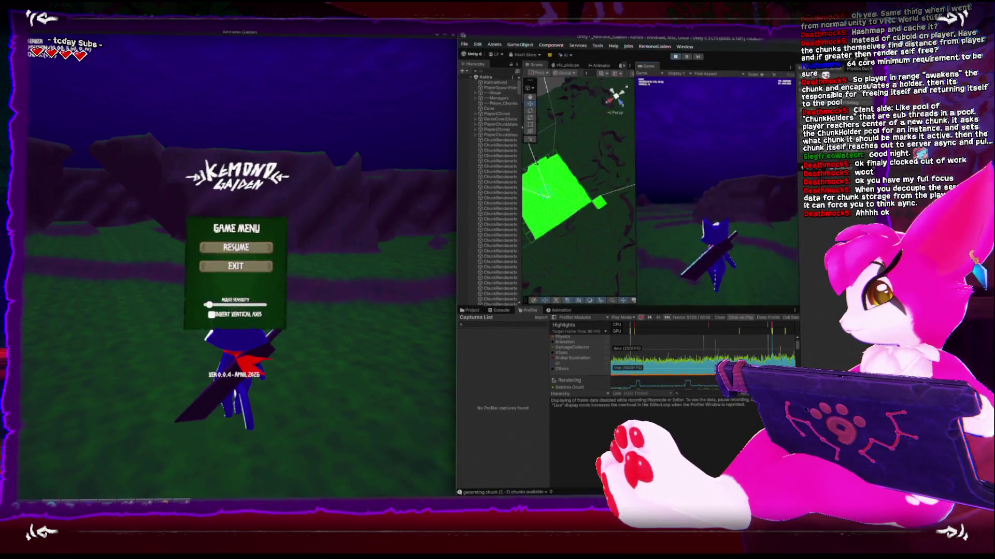
scroll(558, 209, "down", 5)
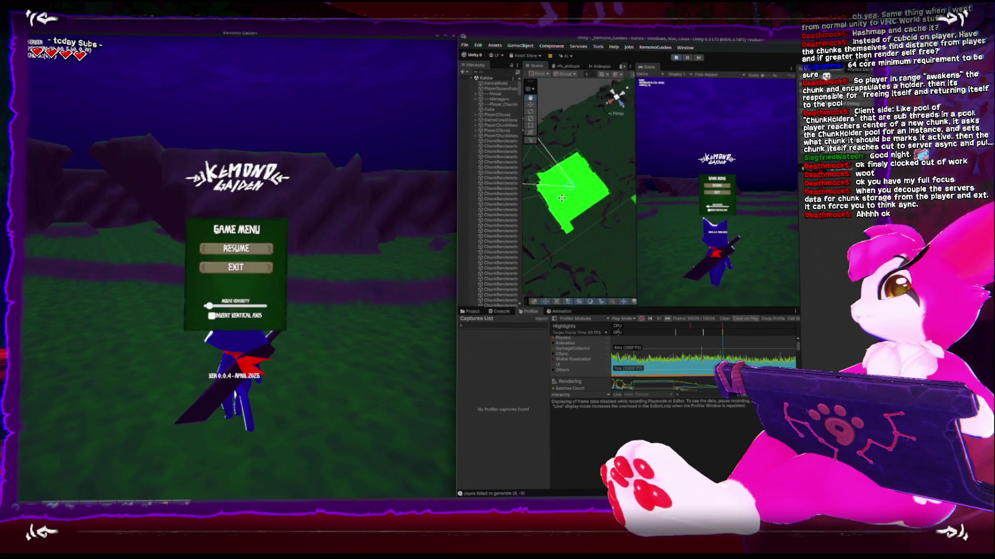
mouse_move(562, 203)
left_mouse_down()
mouse_move(579, 164)
mouse_move(584, 295)
mouse_move(588, 204)
mouse_move(570, 247)
mouse_move(586, 157)
left_mouse_up()
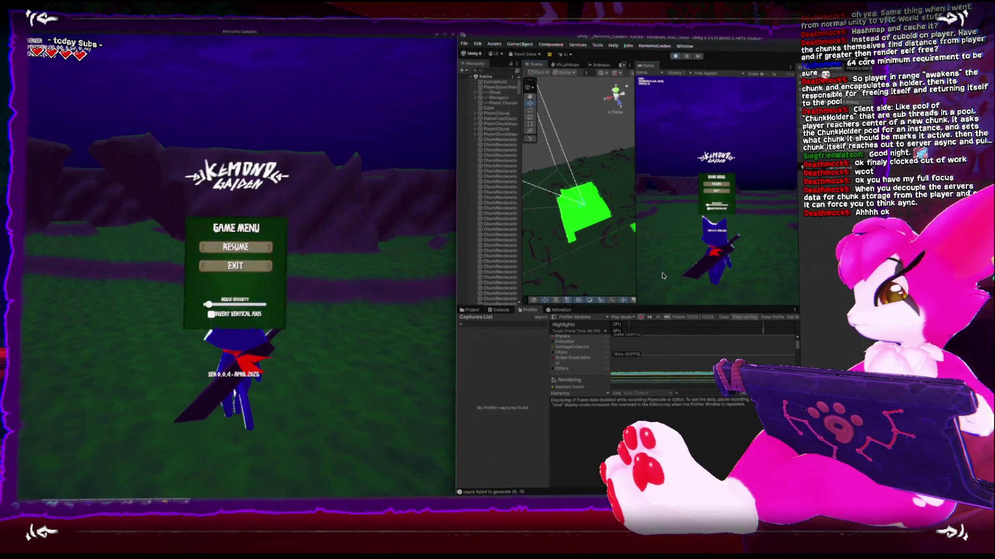
Resume the game, orbit and zoom around the green chunk, then maximize the Scene view
key("Escape")
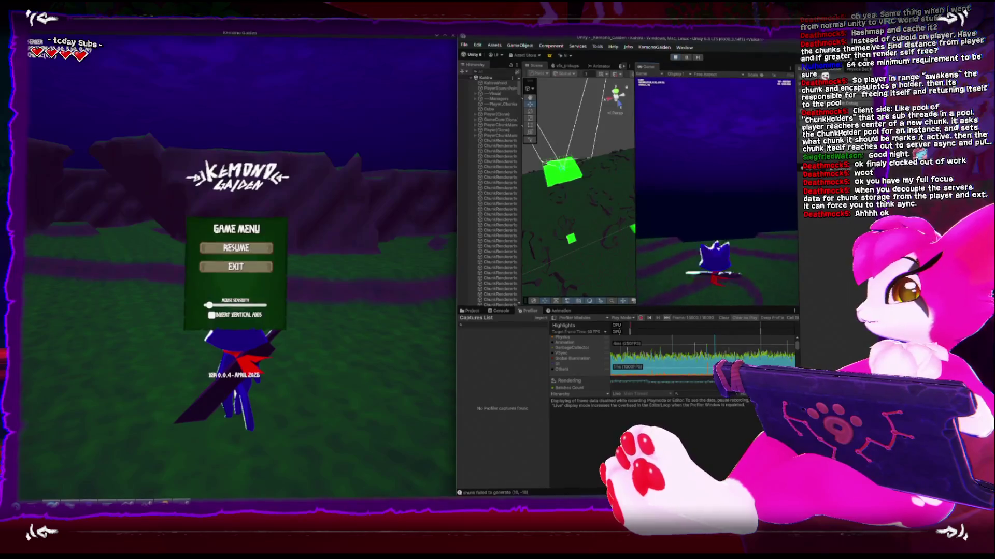
left_click_drag(568, 245, 598, 176)
scroll(588, 177, "up", 3)
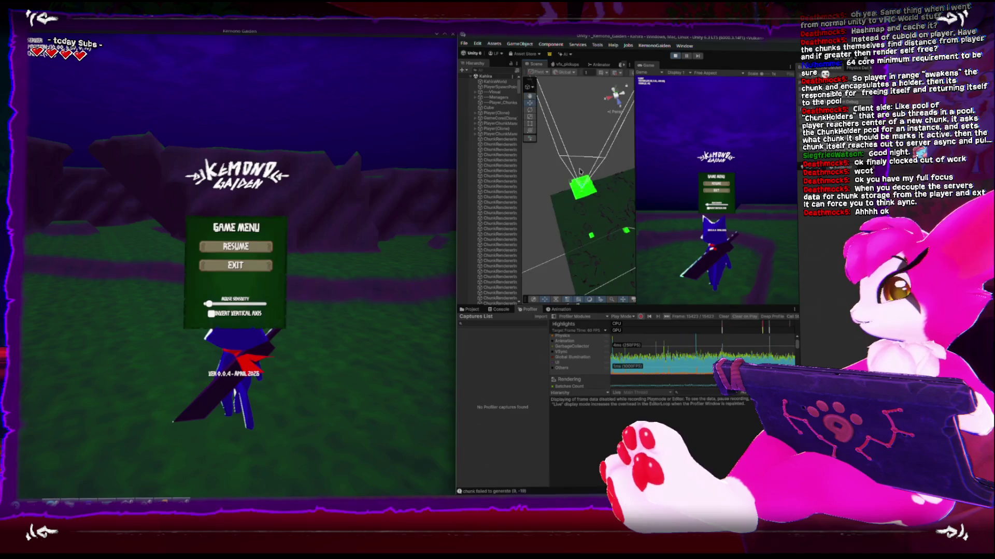
left_click_drag(595, 182, 570, 164)
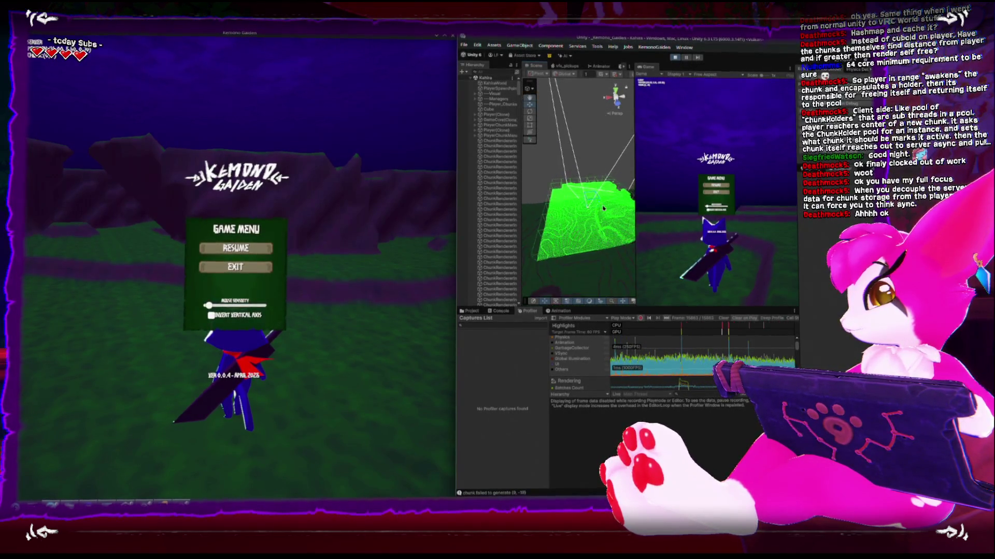
scroll(594, 203, "down", 3)
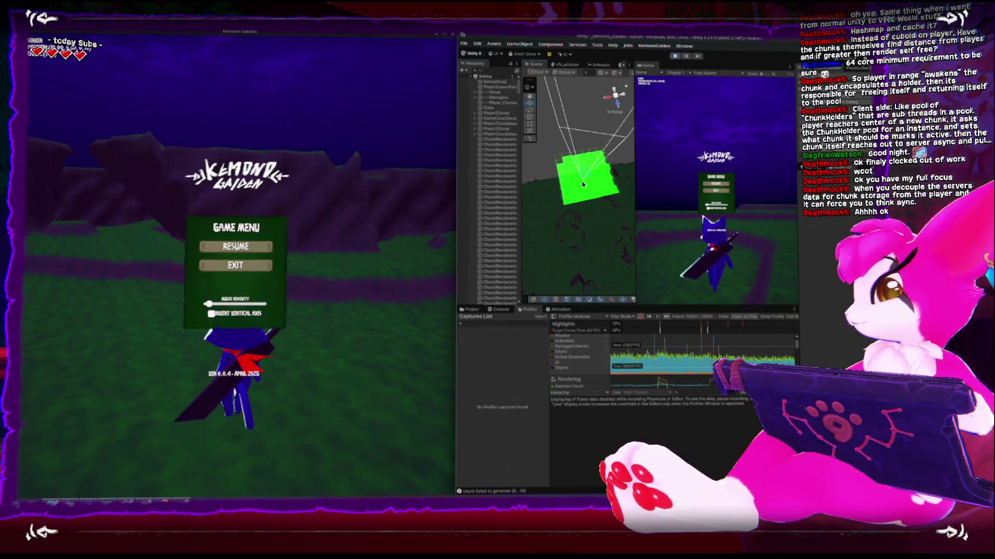
key("shift+space")
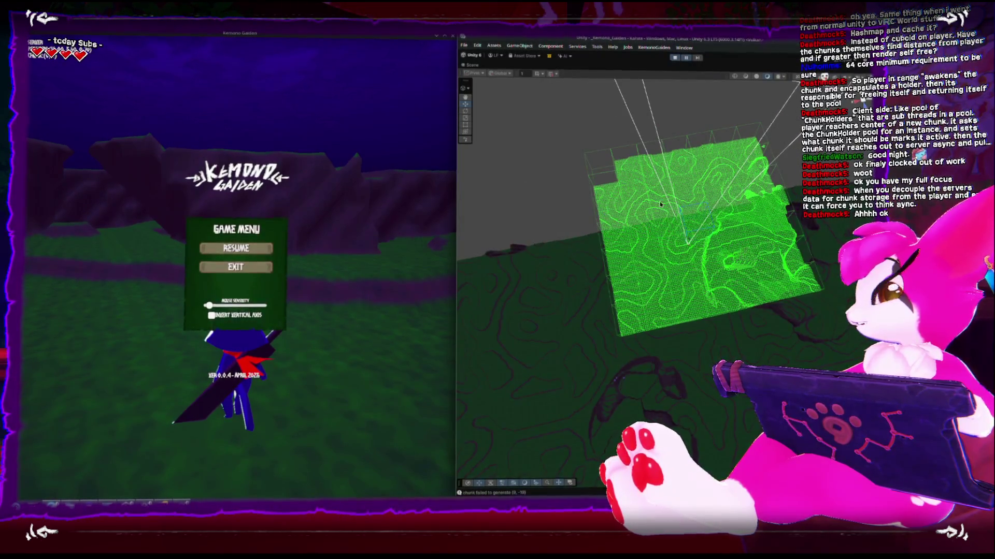
Reframe the Scene over the ground plane, then restore the Hierarchy, Game and Profiler panels
scroll(629, 239, "down", 2)
scroll(629, 240, "down", 3)
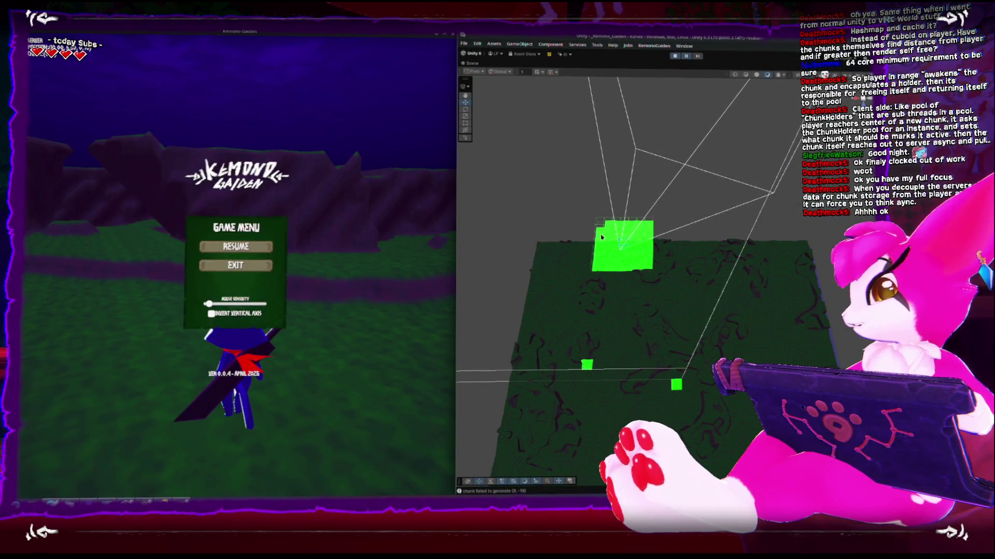
mouse_move(554, 218)
left_mouse_down()
mouse_move(730, 283)
mouse_move(720, 273)
left_mouse_up()
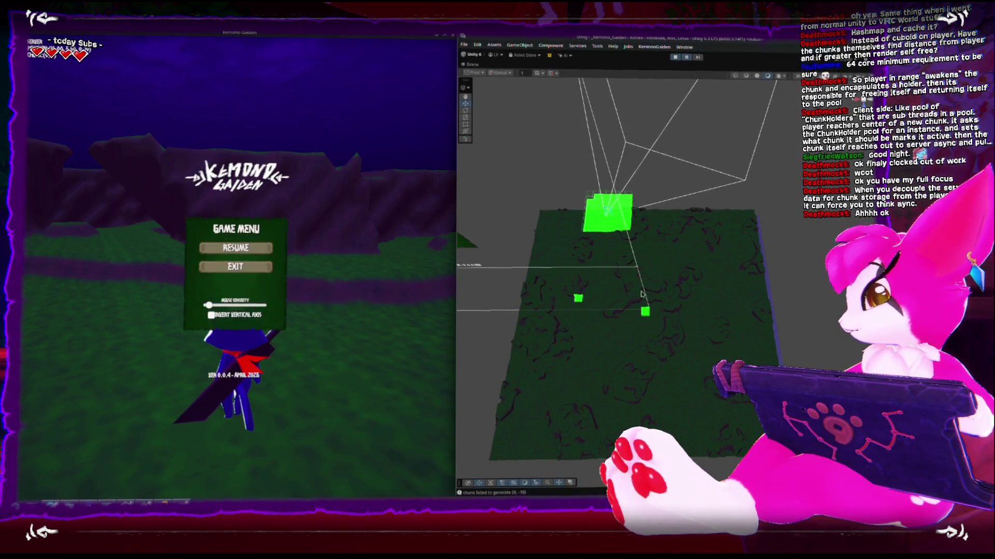
scroll(650, 316, "up", 5)
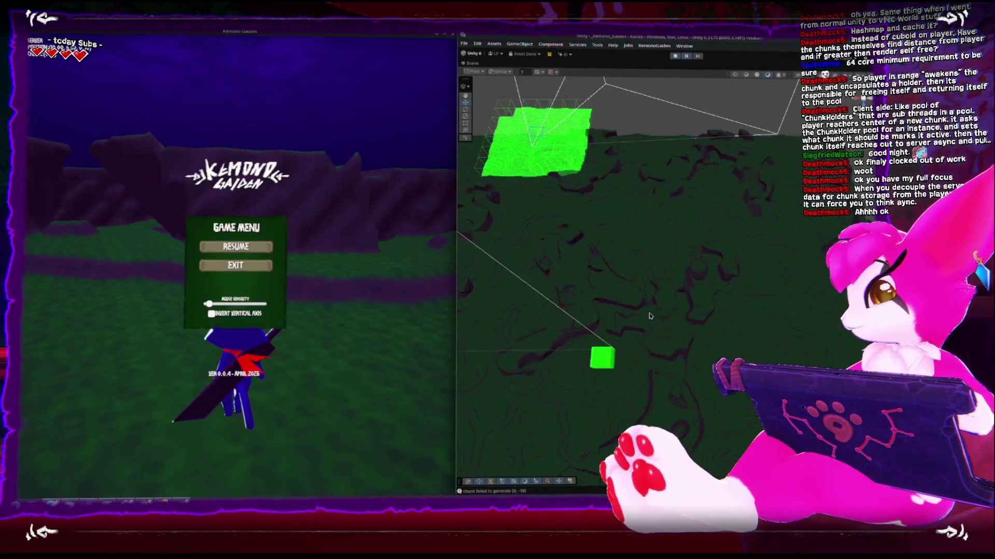
scroll(650, 316, "down", 4)
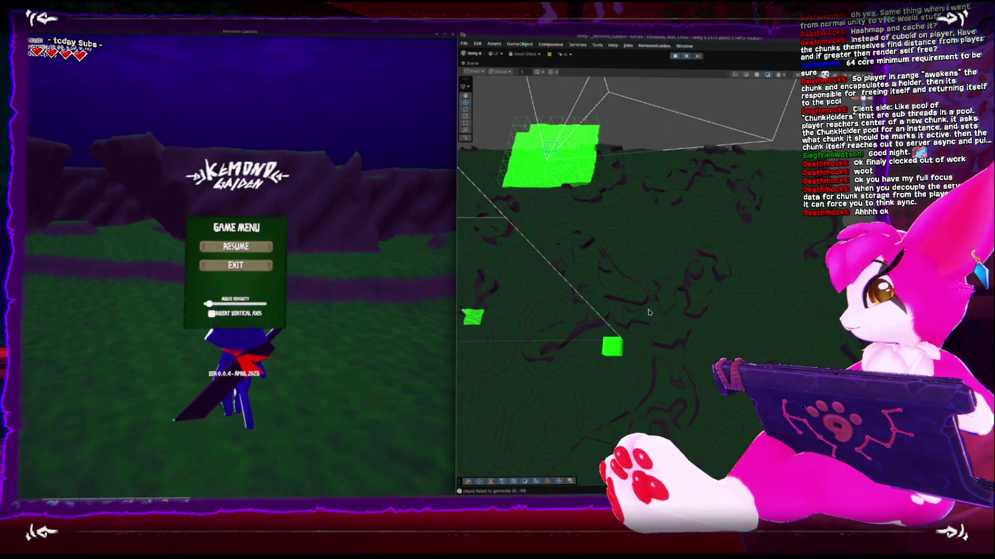
key("shift+space")
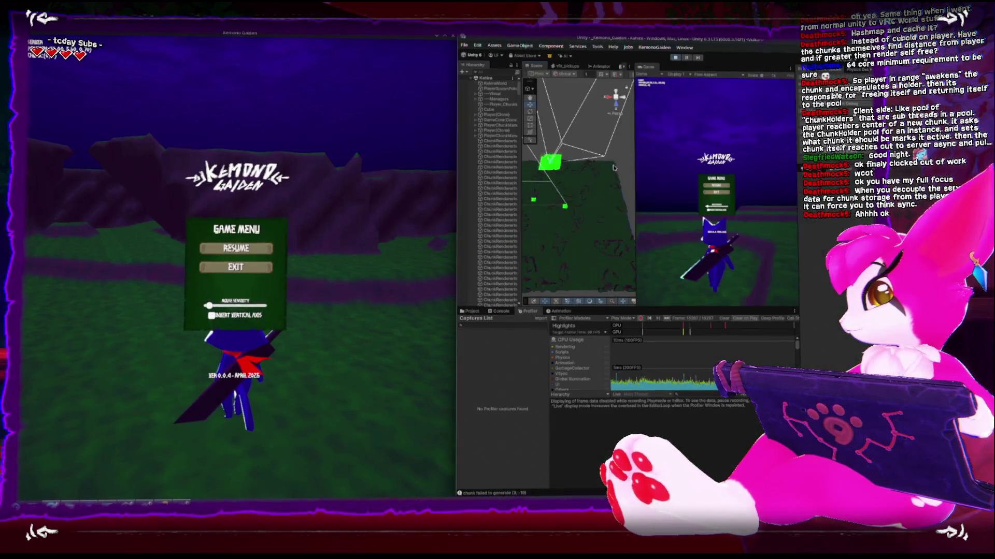
scroll(551, 288, "up", 2)
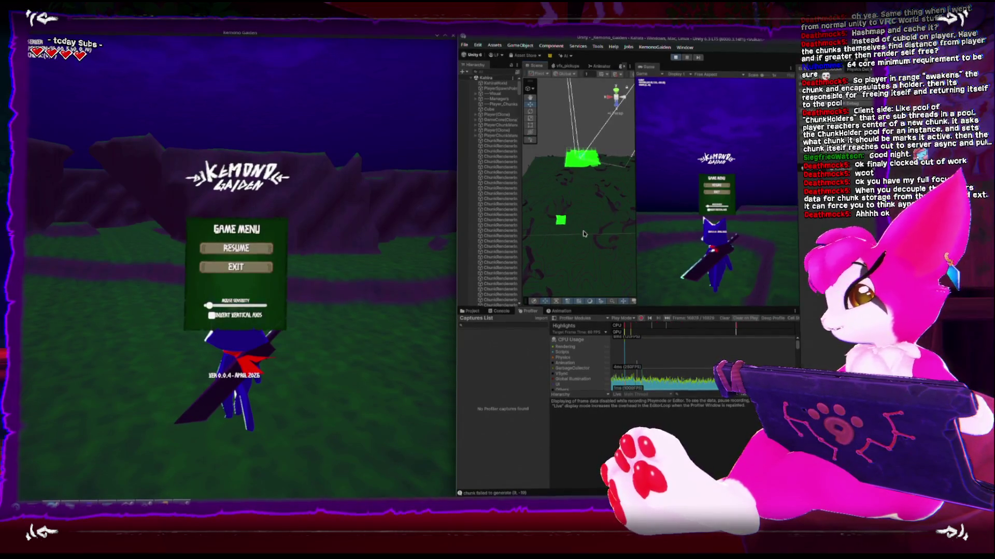
Walk the character around so more green chunks load, toggle the pause menu, then stop play mode
left_click(694, 254)
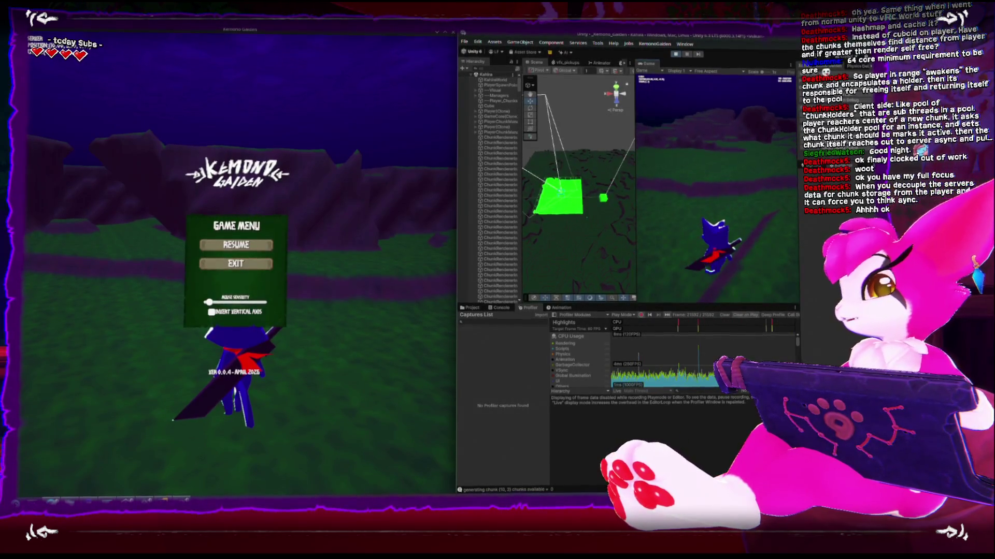
key("Escape")
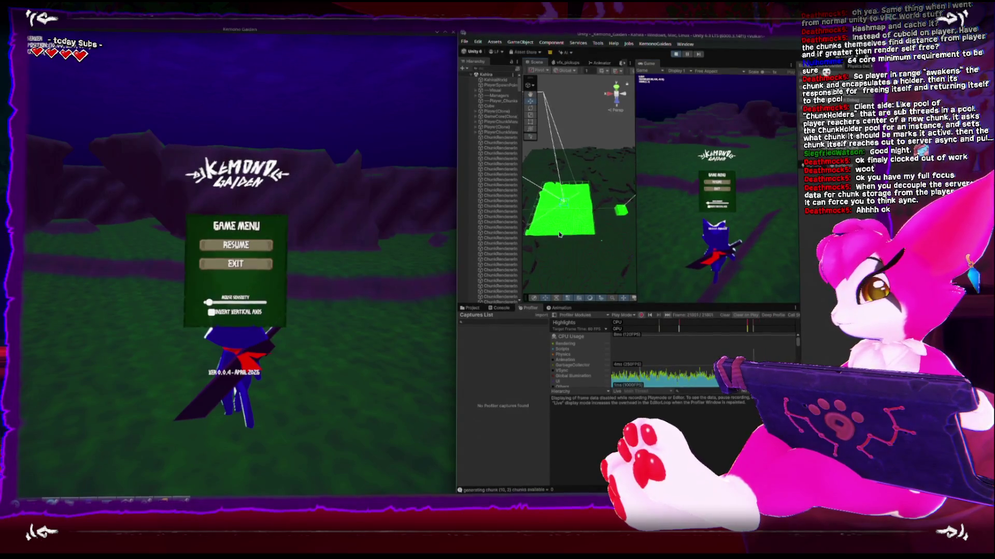
key("Escape")
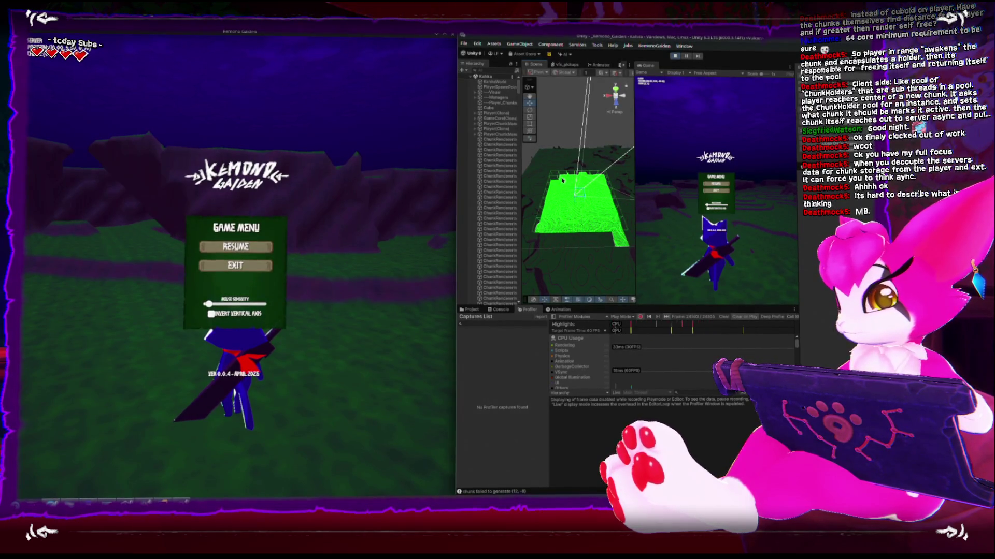
left_click(678, 55)
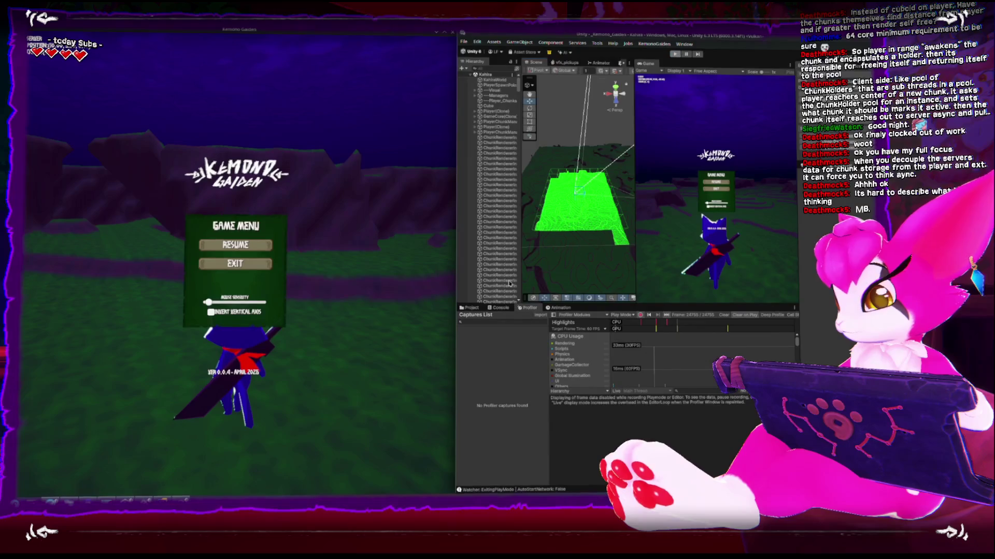
Scroll KahiraChunkSystem.cs and mark the UpdatePlayerChunkData(players[0]) call in SendChunkToTargetClient
key("alt+Tab")
scroll(213, 340, "down", 5)
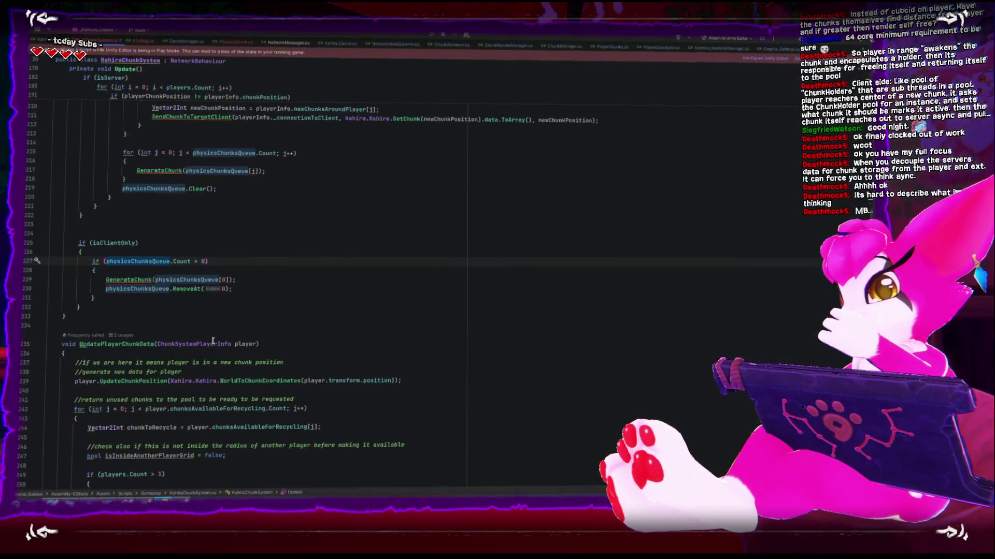
scroll(206, 339, "up", 20)
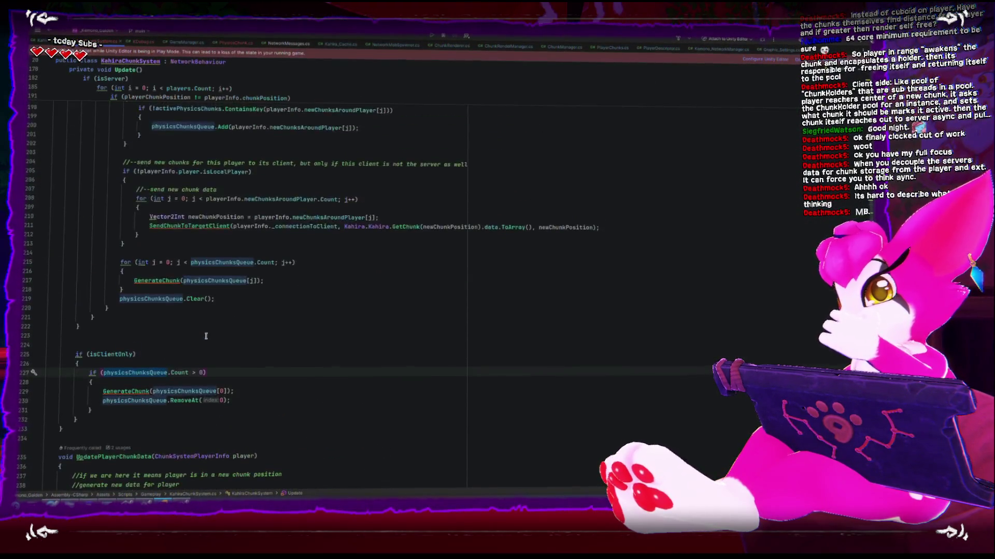
scroll(205, 332, "down", 13)
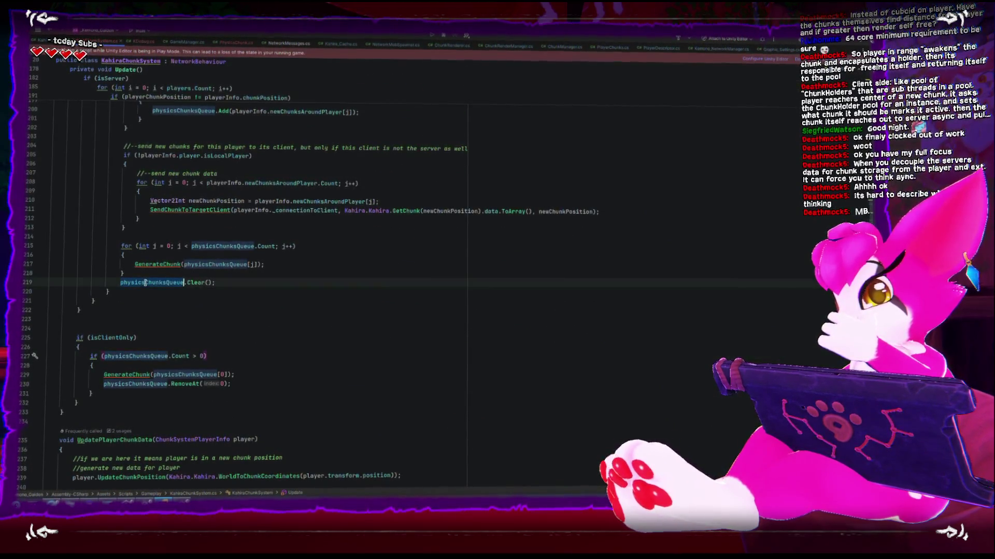
scroll(129, 363, "down", 9)
scroll(141, 388, "down", 13)
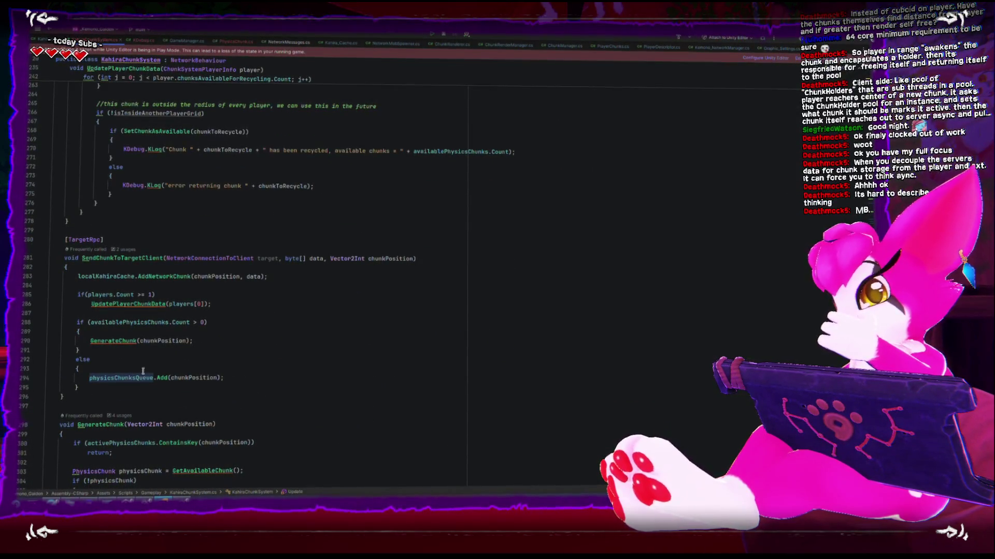
left_click(167, 304)
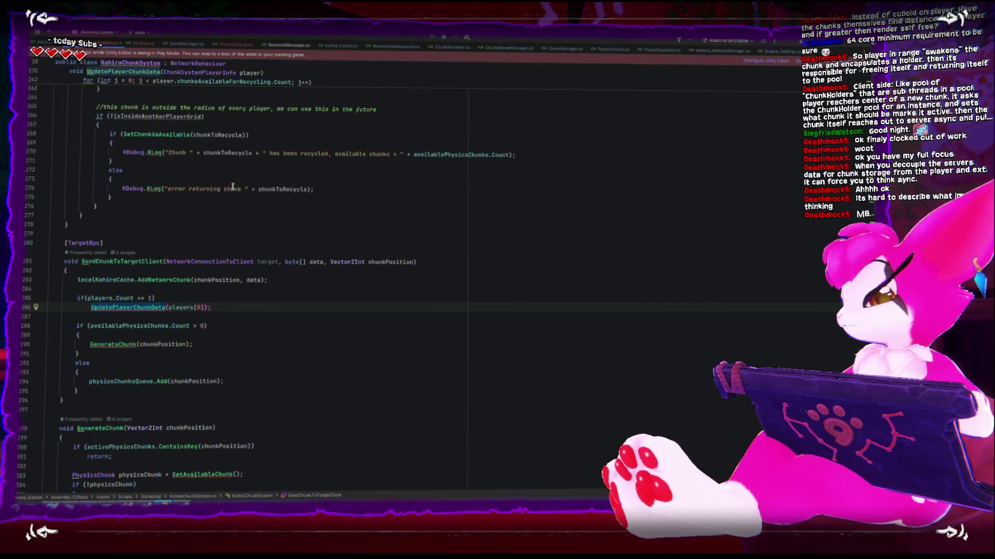
Search the launcher for 'paint' and launch a painting app
key("super")
type("pain")
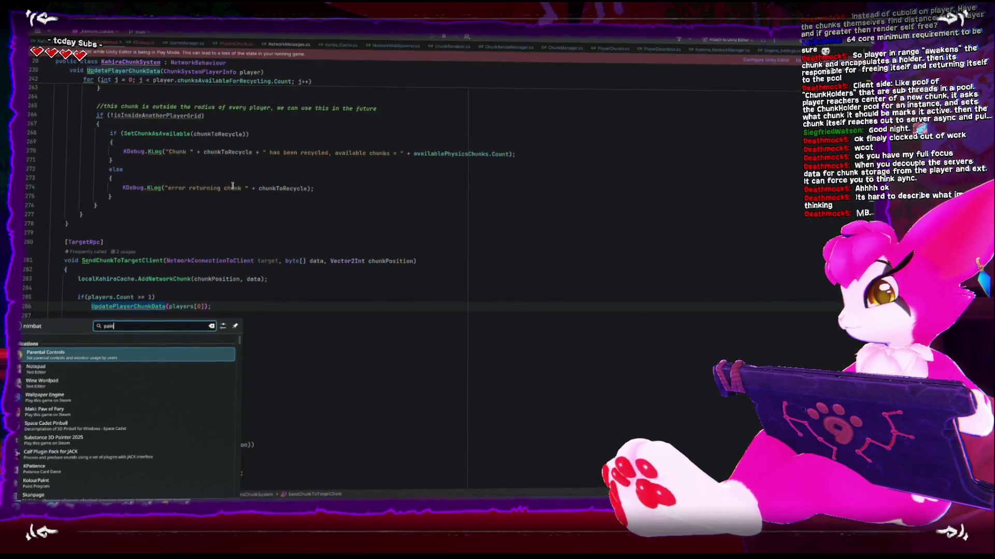
type("t")
key("Return")
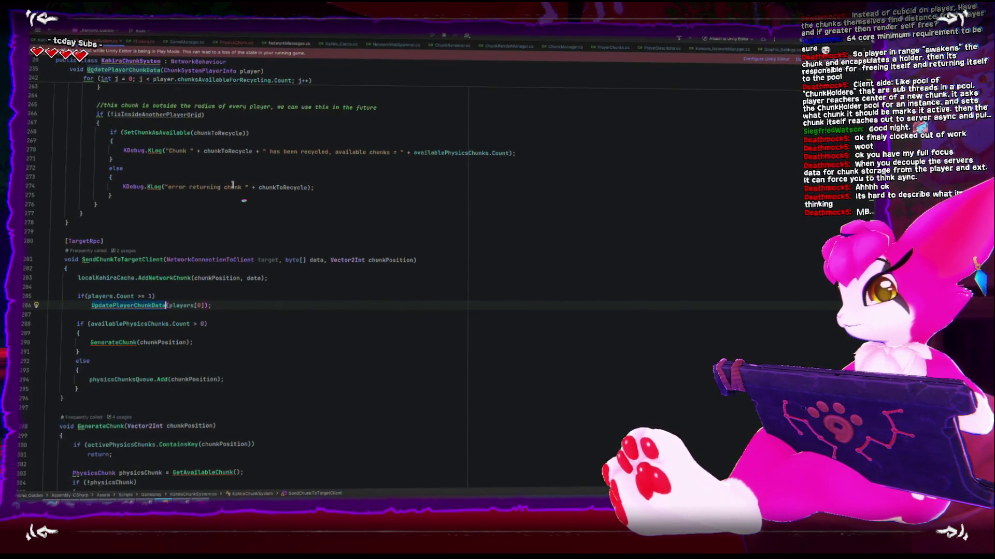
Close Krita, launch KolourPaint and flood-fill the blank canvas black
key("super")
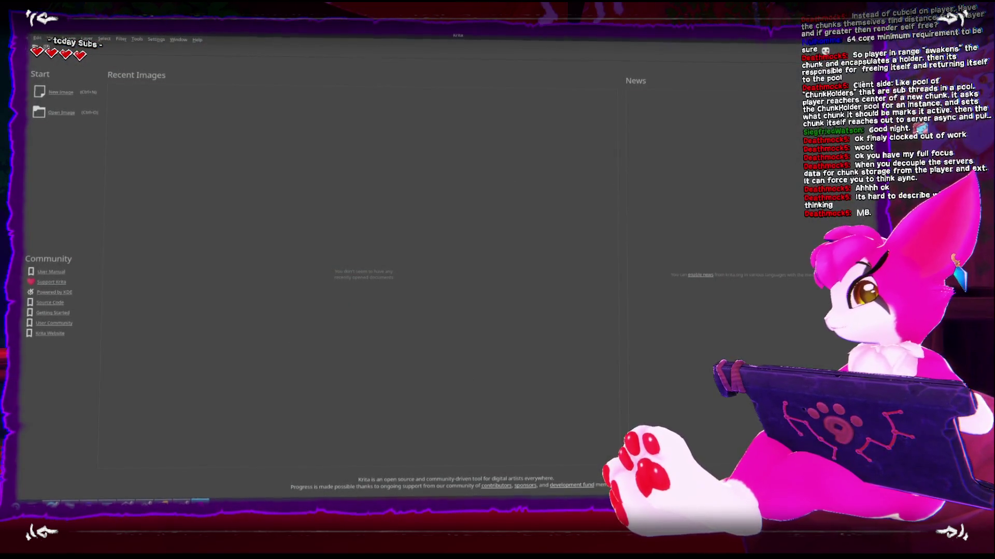
key("super")
type("paint")
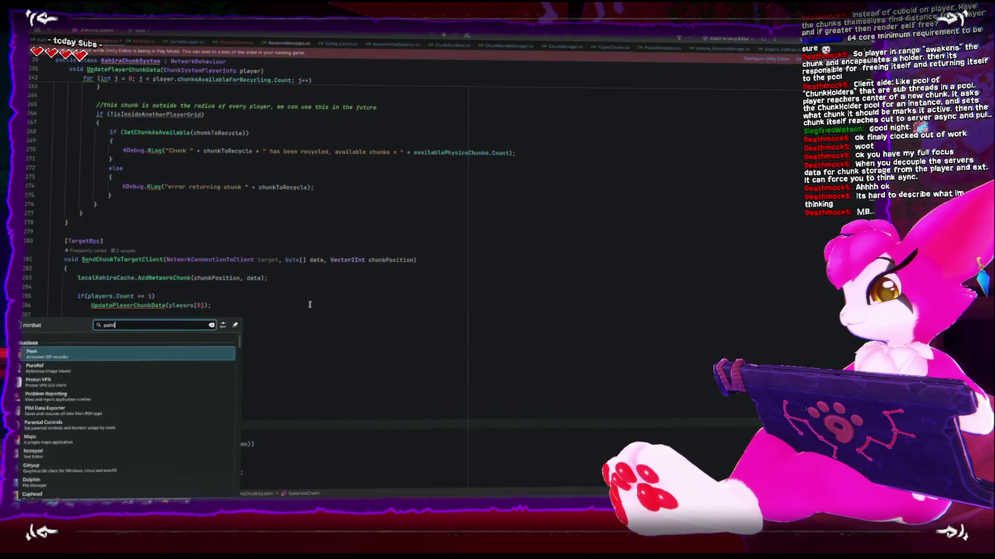
left_click(77, 366)
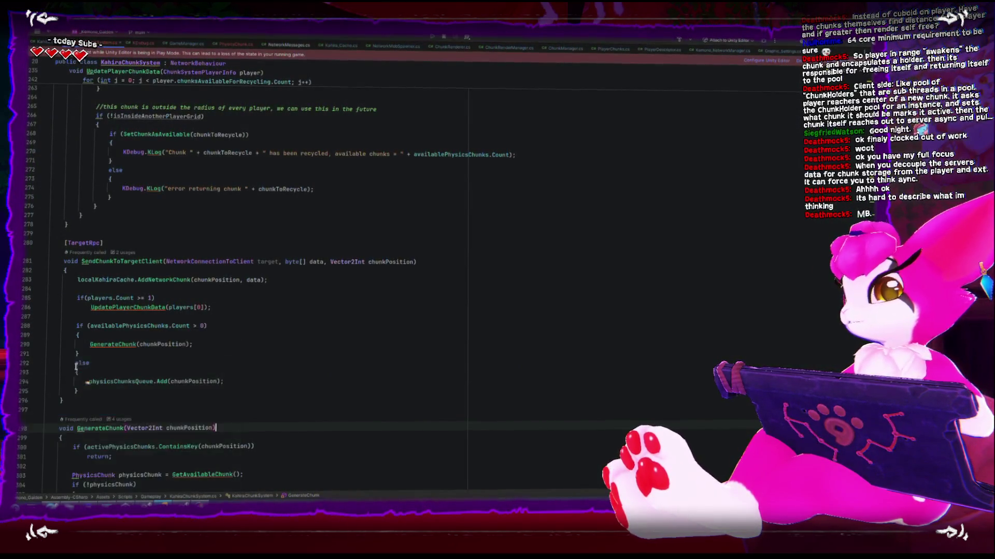
left_click(94, 136)
left_click(200, 200)
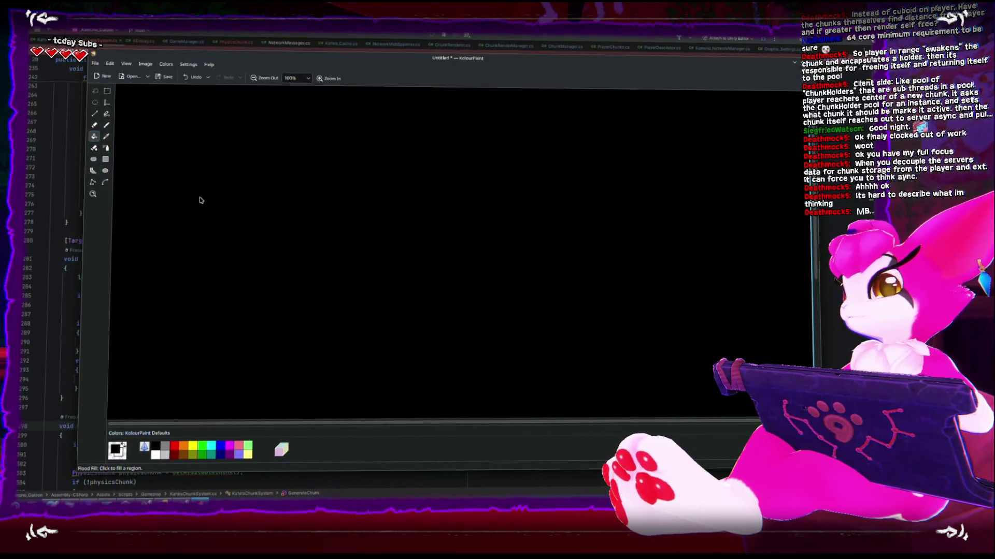
With a bright green brush, draw the outline of the chunk square
left_click(176, 451)
left_click(201, 446)
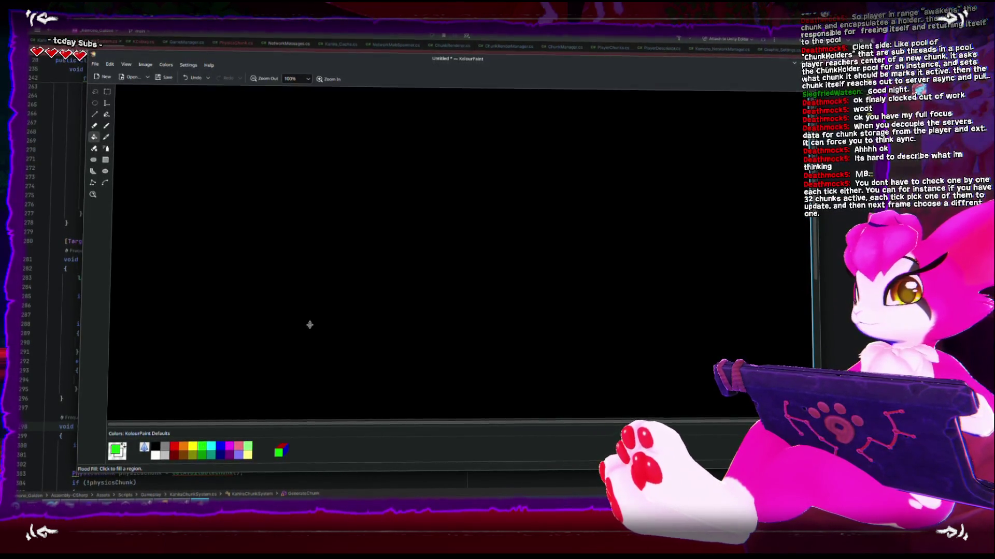
left_click(105, 124)
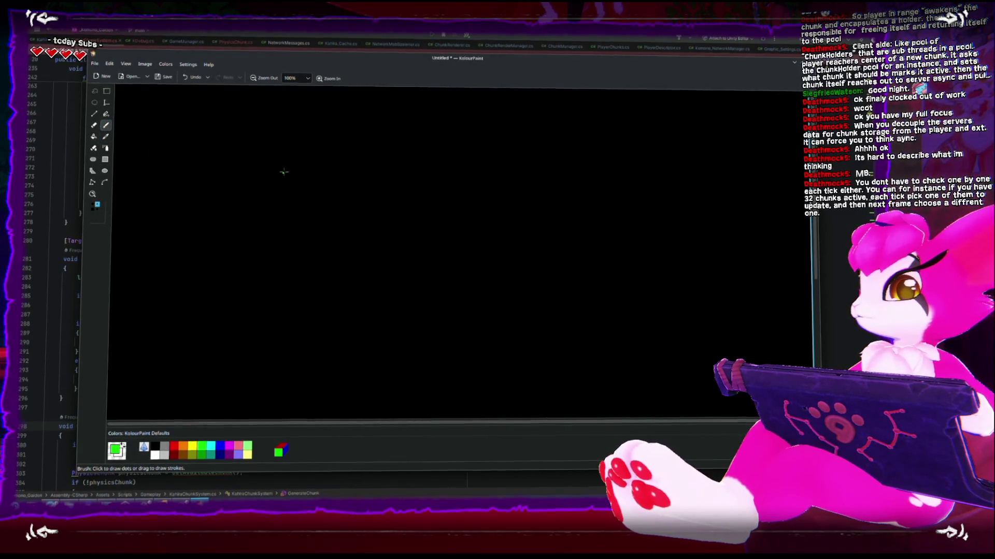
left_click_drag(282, 141, 262, 282)
key("ctrl+z")
left_click_drag(238, 89, 322, 277)
key("ctrl+z")
mouse_move(303, 144)
left_mouse_down()
mouse_move(295, 289)
mouse_move(406, 293)
mouse_move(444, 148)
mouse_move(451, 173)
mouse_move(436, 306)
mouse_move(454, 298)
left_mouse_up()
left_click_drag(296, 170, 464, 178)
Add horizontal and vertical grid lines inside the green square
left_click_drag(291, 203, 460, 210)
left_click_drag(281, 236, 443, 242)
left_click_drag(289, 260, 466, 271)
left_click_drag(341, 140, 324, 252)
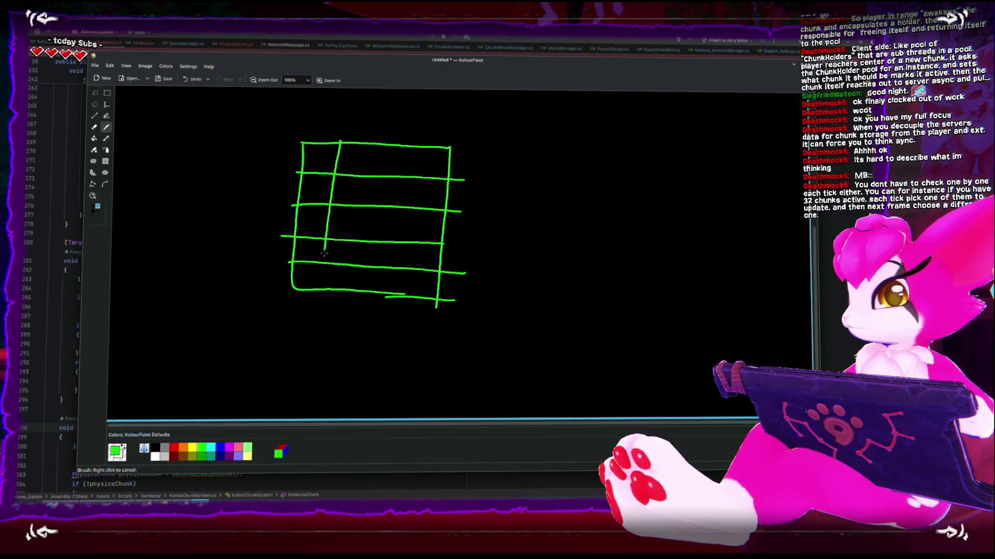
mouse_move(369, 135)
left_mouse_down()
mouse_move(352, 289)
mouse_move(381, 295)
left_mouse_up()
left_click_drag(423, 141, 409, 297)
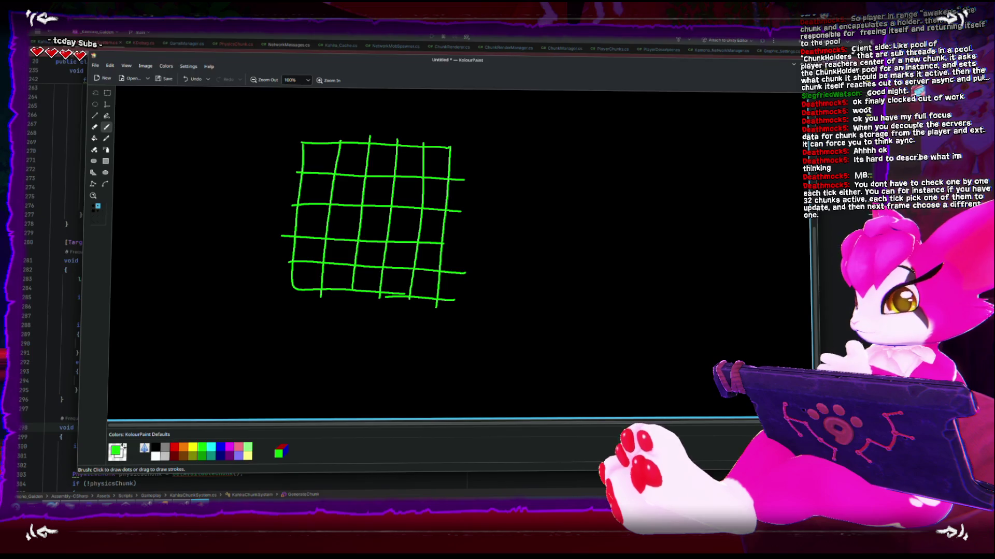
Dot two top-row cells and mark the top-left cell
left_click(323, 159)
left_click(355, 159)
left_click_drag(319, 153, 328, 151)
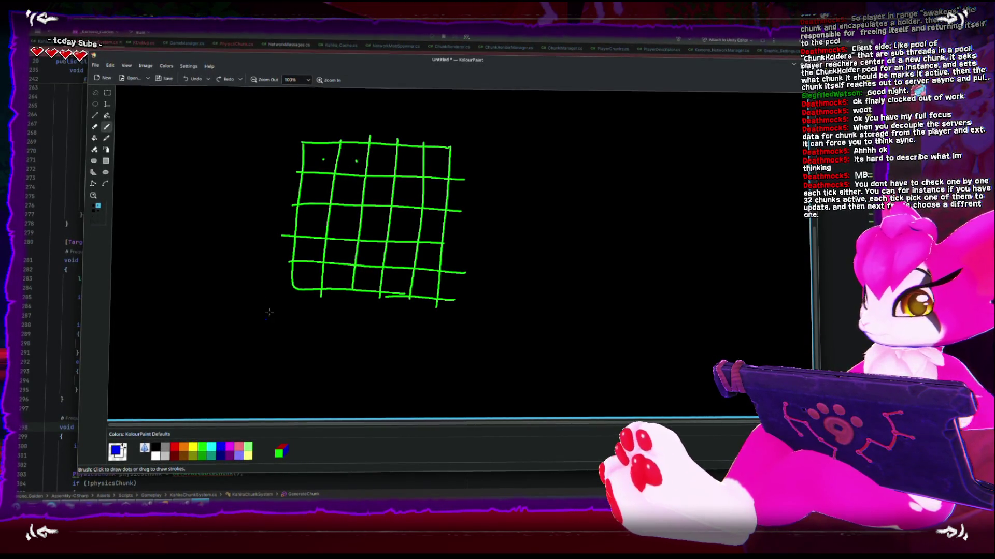
Hatch grid cells in all five rows with blue slashes
left_click_drag(346, 159, 362, 143)
left_click_drag(352, 166, 388, 154)
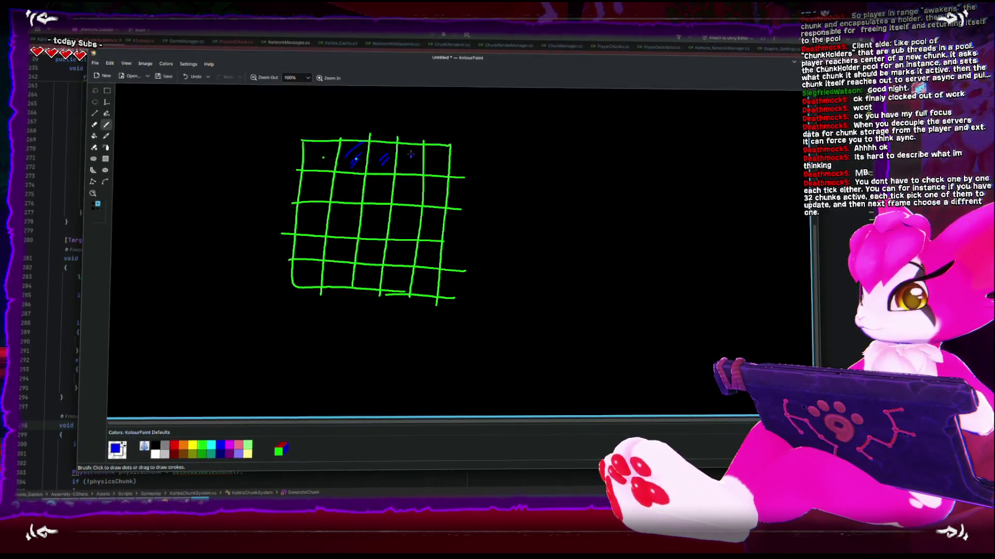
left_click_drag(315, 185, 324, 179)
left_click_drag(402, 200, 437, 194)
left_click_drag(308, 230, 323, 211)
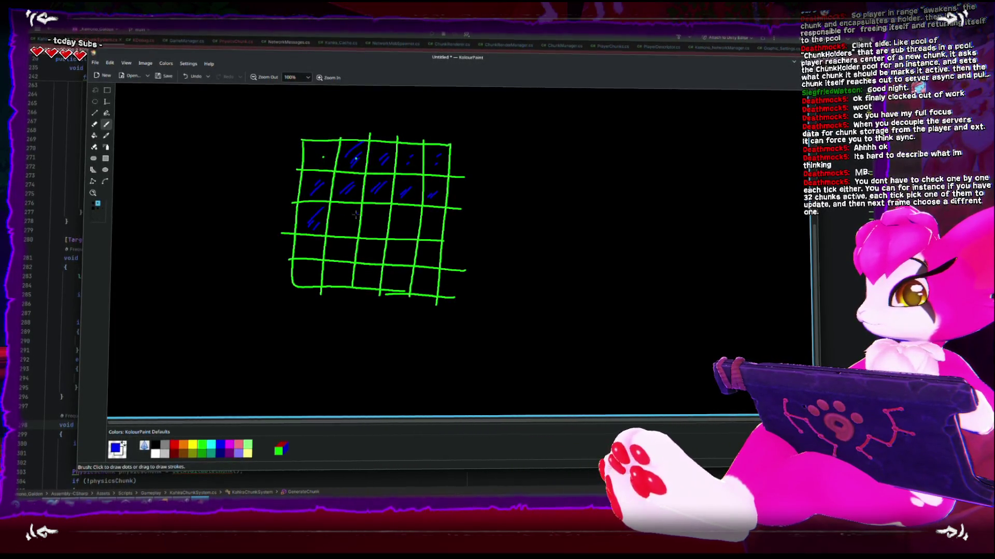
left_click_drag(403, 232, 409, 224)
left_click_drag(409, 233, 436, 226)
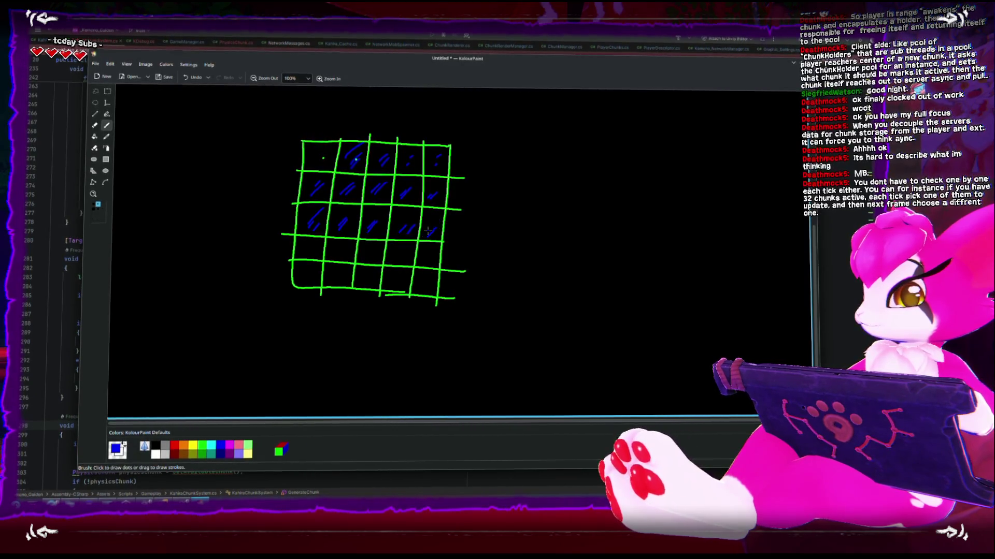
left_click_drag(393, 258, 398, 251)
left_click_drag(400, 258, 435, 250)
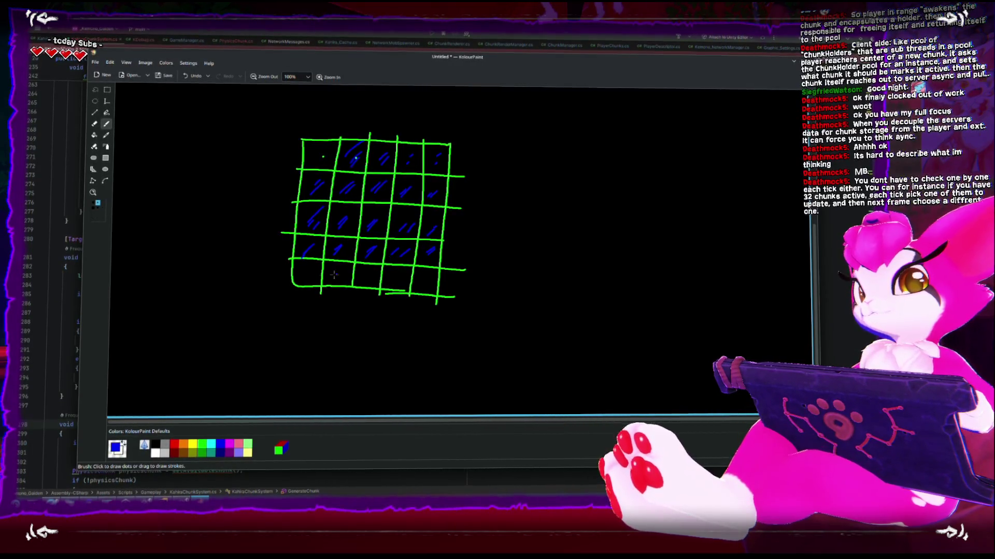
mouse_move(327, 283)
left_mouse_down()
mouse_move(343, 269)
mouse_move(369, 276)
left_mouse_up()
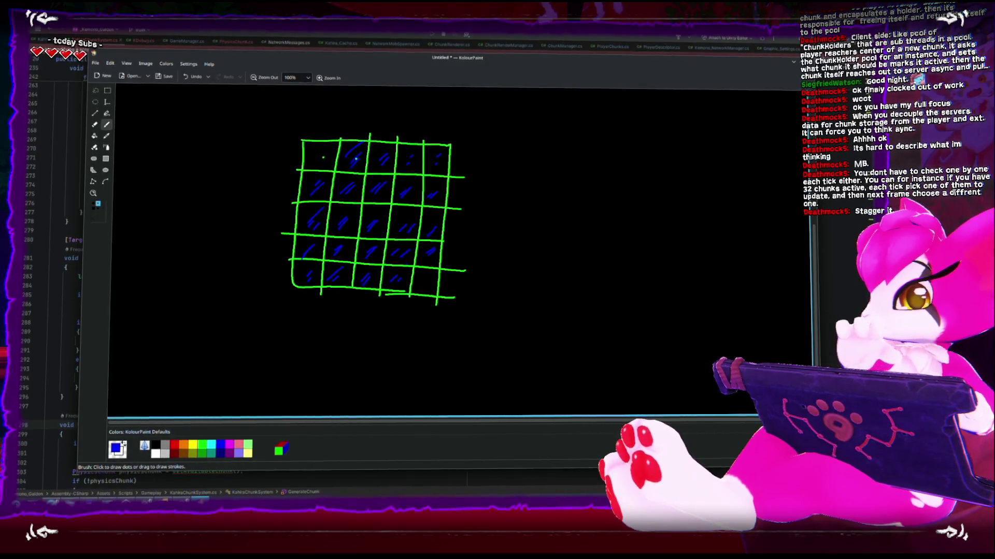
left_click_drag(371, 212, 372, 227)
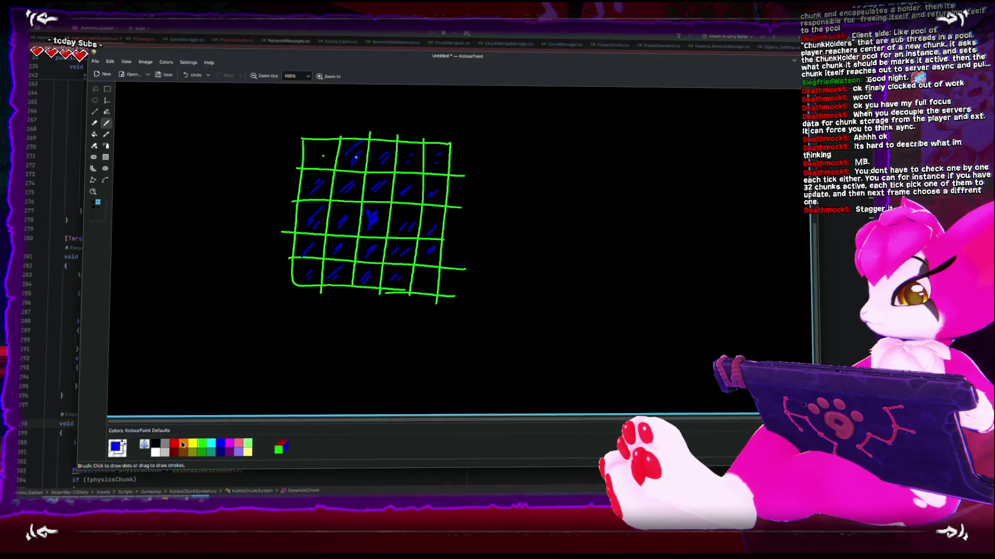
Add red dots to the top-left and a bottom-row cell and a red arrow above the grid
left_click(323, 157)
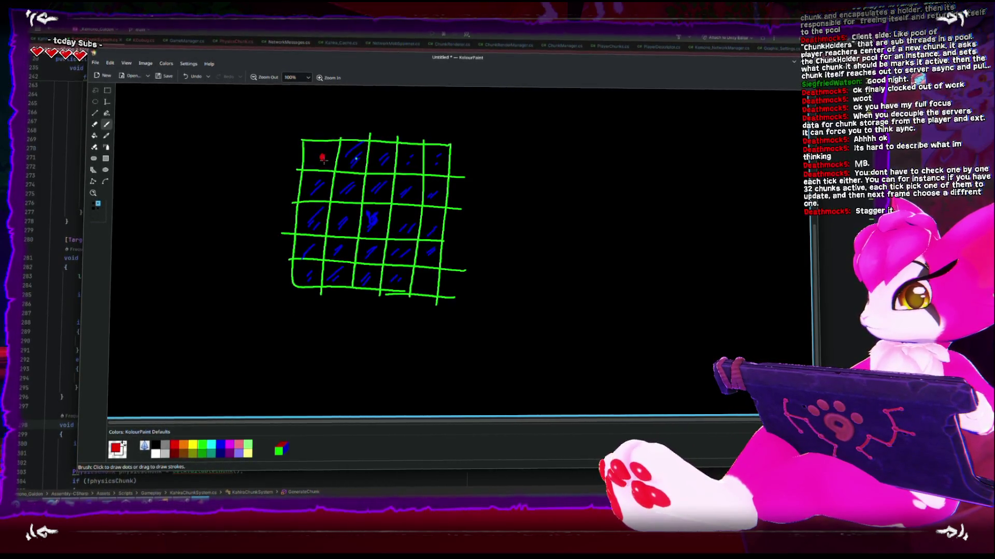
left_click(424, 282)
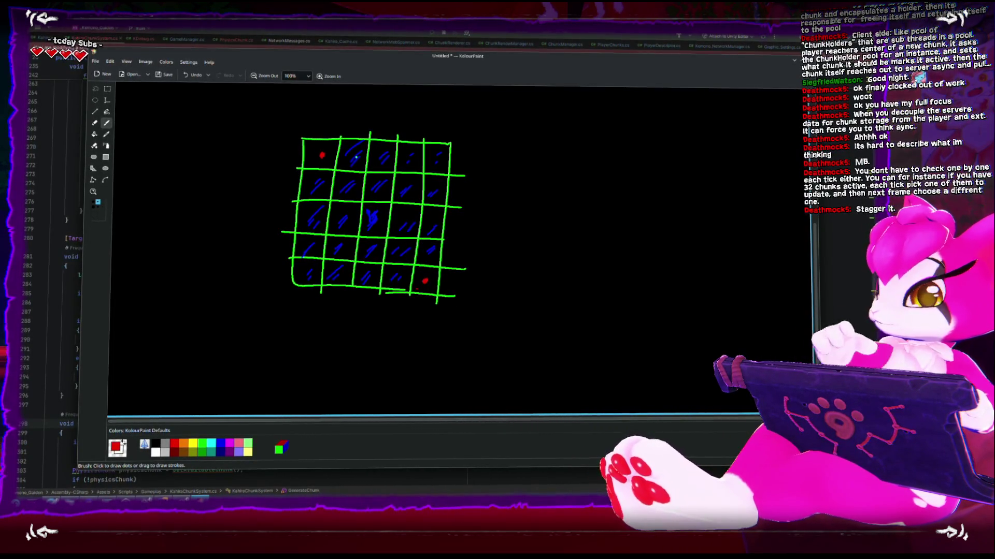
mouse_move(348, 107)
left_mouse_down()
mouse_move(331, 124)
mouse_move(338, 118)
left_mouse_up()
left_click(220, 446)
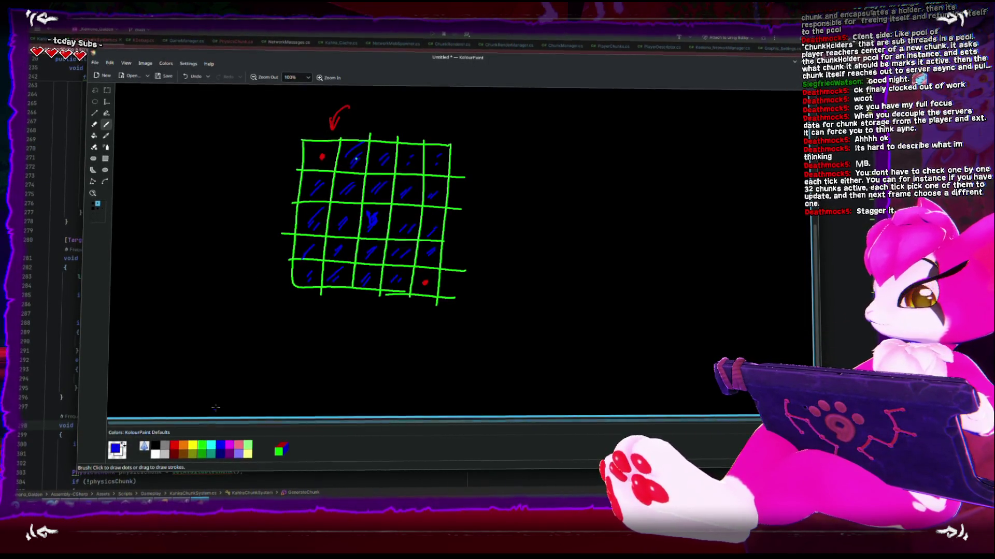
Draw a blue stick figure and a green square to the right of the grid
left_click_drag(326, 147, 312, 157)
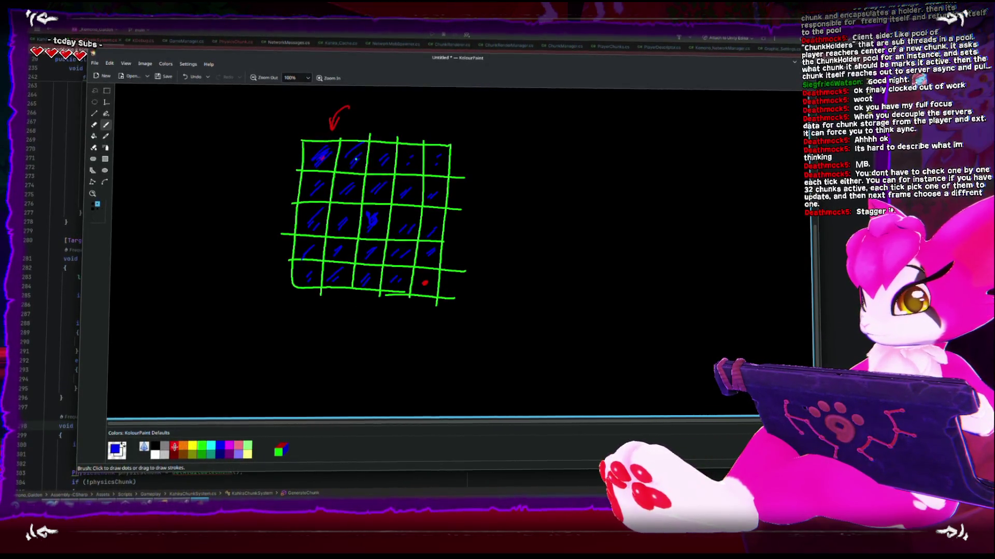
left_click_drag(673, 216, 663, 248)
left_click(201, 448)
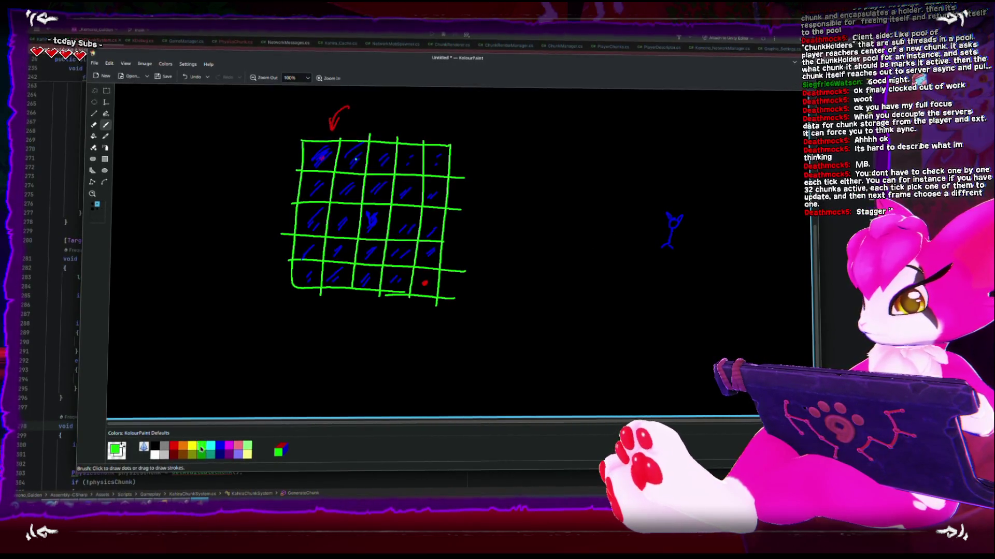
mouse_move(527, 190)
left_mouse_down()
mouse_move(551, 187)
mouse_move(534, 167)
left_mouse_up()
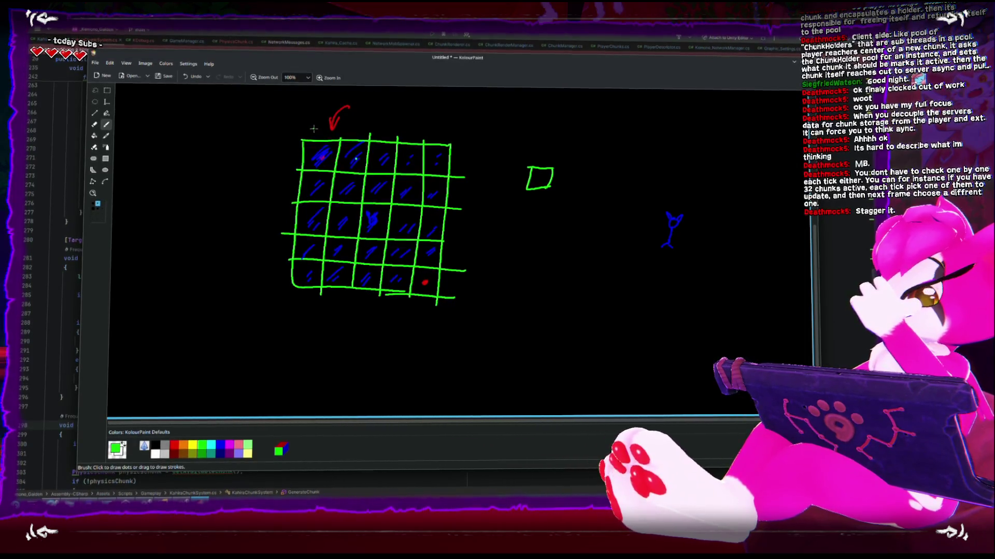
Label the grid columns 1,1 to 4,1 and draw a green arrow at the square
left_click_drag(323, 126, 354, 133)
mouse_move(359, 124)
left_mouse_down()
mouse_move(359, 133)
mouse_move(380, 125)
mouse_move(419, 136)
left_mouse_up()
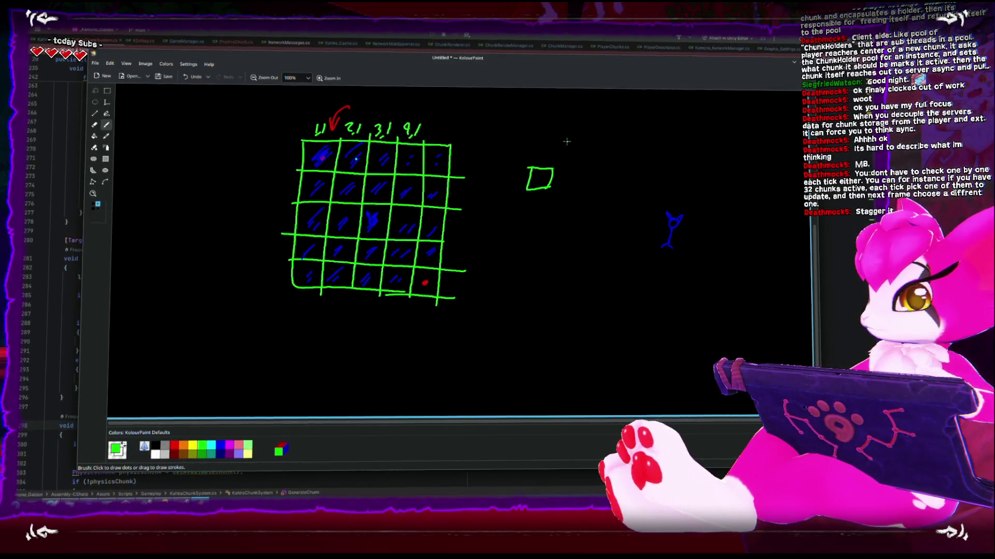
left_click_drag(580, 139, 559, 158)
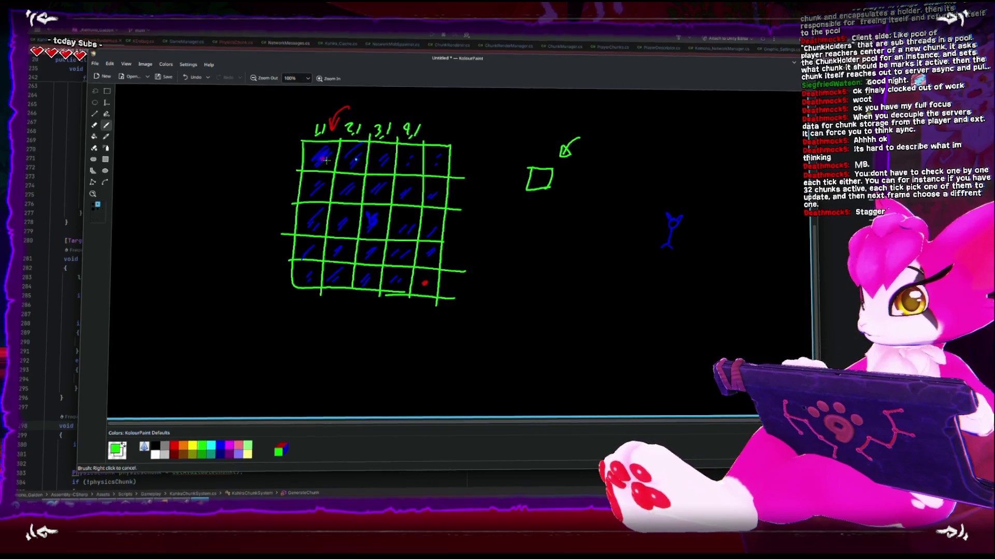
Dot two top-row, four second-row and two third-row cells green
left_click(353, 162)
left_click(385, 161)
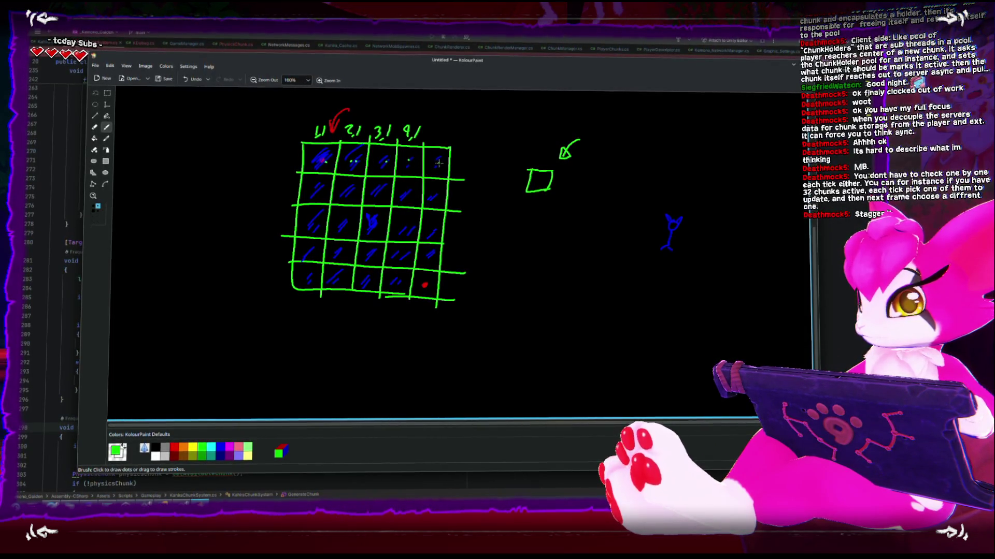
left_click(313, 192)
left_click(346, 191)
left_click(380, 185)
left_click(407, 190)
left_click(407, 223)
left_click(436, 219)
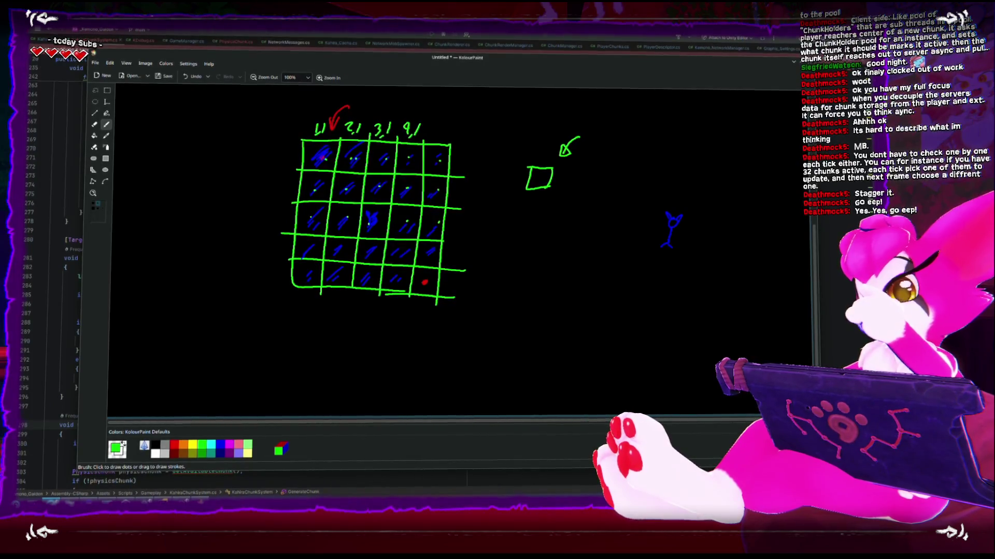
Write 'Server' in orange and draw a dotted cube with a larger outline beneath it
left_click(220, 445)
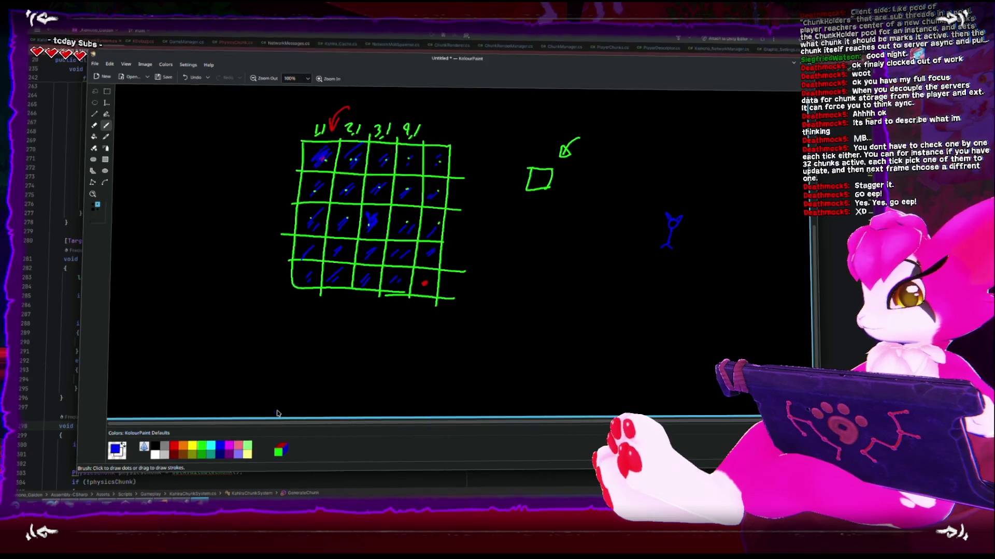
left_click(183, 446)
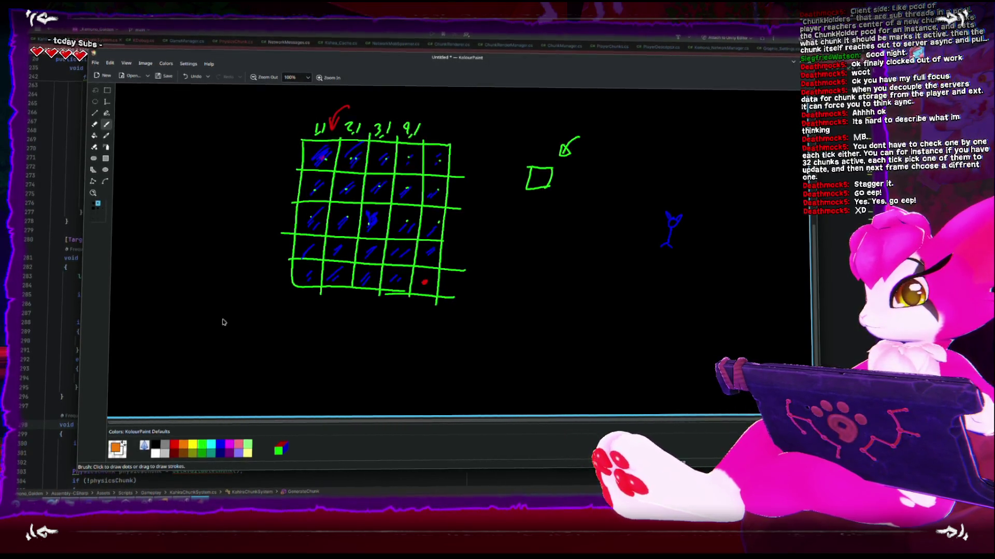
mouse_move(191, 311)
left_mouse_down()
mouse_move(188, 321)
mouse_move(231, 318)
left_mouse_up()
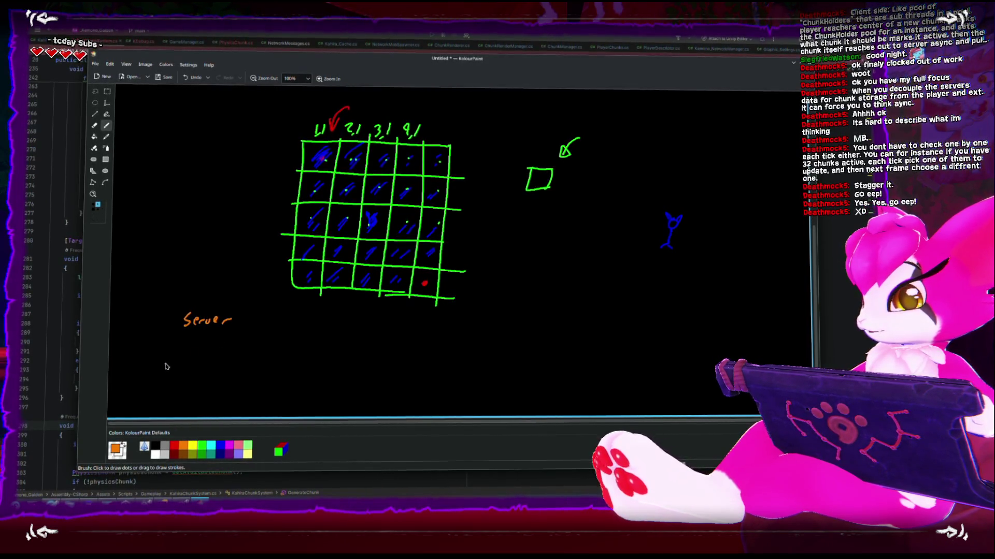
mouse_move(176, 344)
left_mouse_down()
mouse_move(154, 360)
mouse_move(153, 387)
mouse_move(168, 386)
mouse_move(152, 389)
mouse_move(184, 395)
left_mouse_up()
key("ctrl+z")
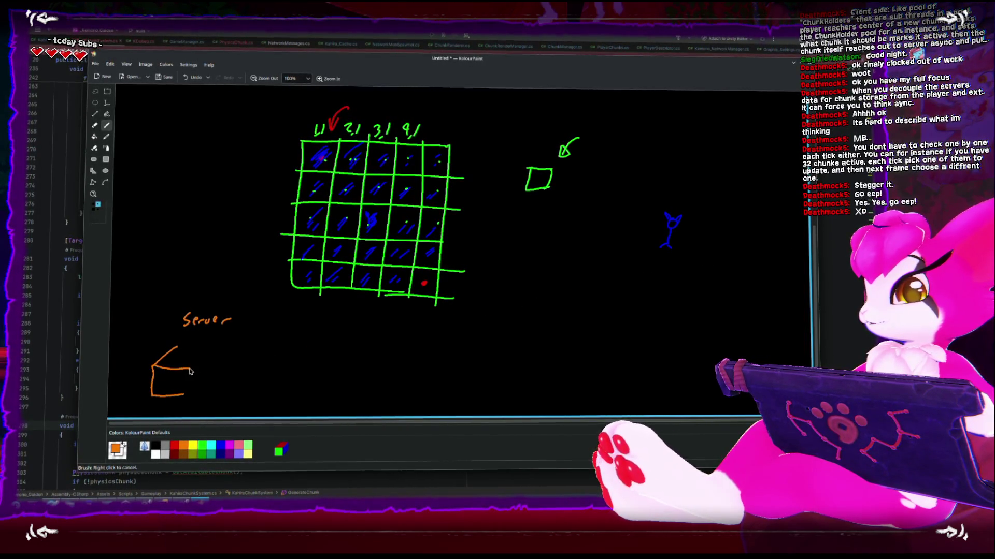
left_click_drag(203, 356, 202, 388)
left_click_drag(178, 346, 205, 351)
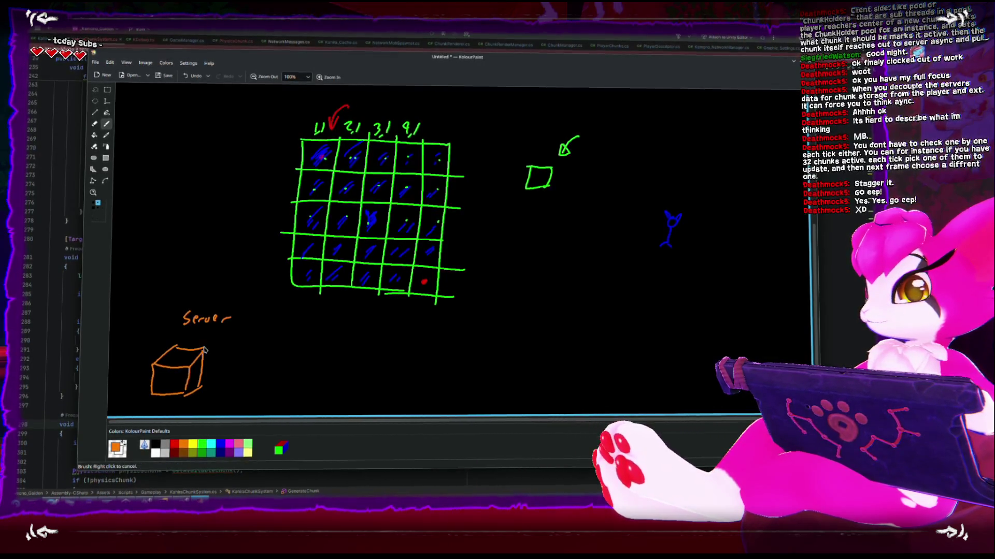
left_click_drag(177, 384, 194, 376)
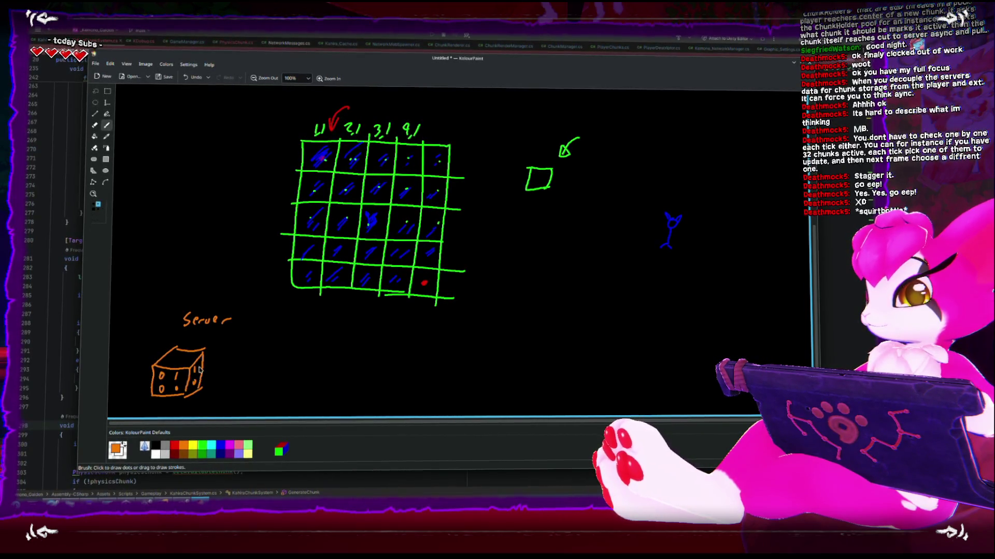
mouse_move(161, 345)
left_mouse_down()
mouse_move(217, 344)
mouse_move(208, 407)
mouse_move(144, 401)
left_mouse_up()
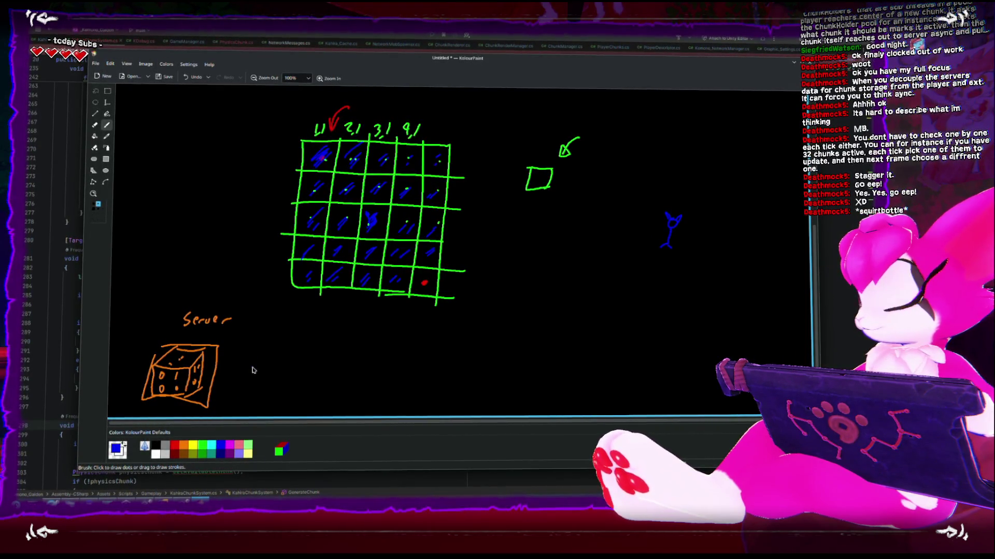
Draw an orange parallelogram grid beside the cube, with an arrow leading from the cube
left_click(185, 448)
left_click_drag(268, 356, 229, 395)
mouse_move(267, 355)
left_mouse_down()
mouse_move(342, 348)
mouse_move(333, 383)
left_mouse_up()
mouse_move(299, 353)
left_mouse_down()
mouse_move(277, 389)
mouse_move(259, 392)
left_mouse_up()
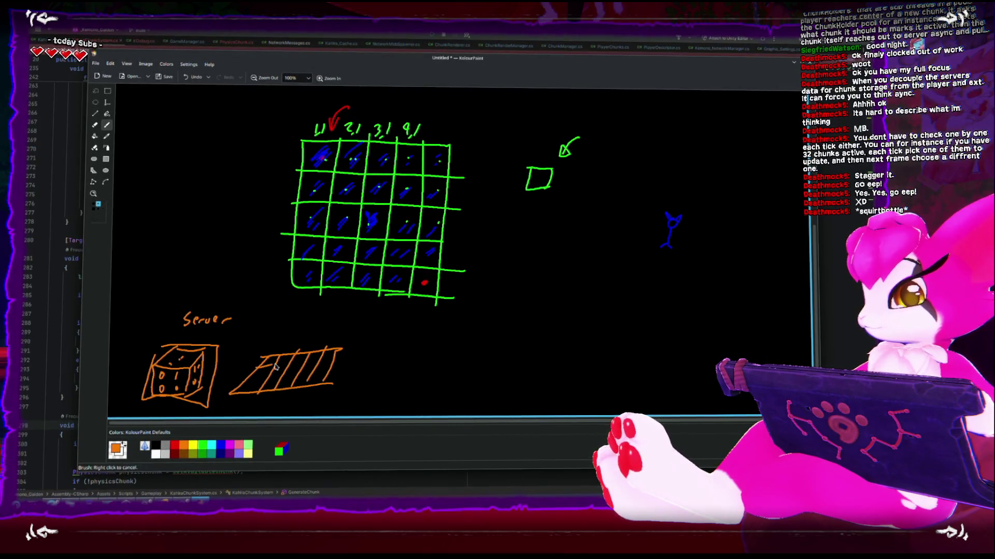
left_click_drag(261, 357, 340, 352)
left_click_drag(253, 365, 338, 360)
mouse_move(245, 372)
left_mouse_down()
mouse_move(335, 369)
mouse_move(239, 380)
left_mouse_up()
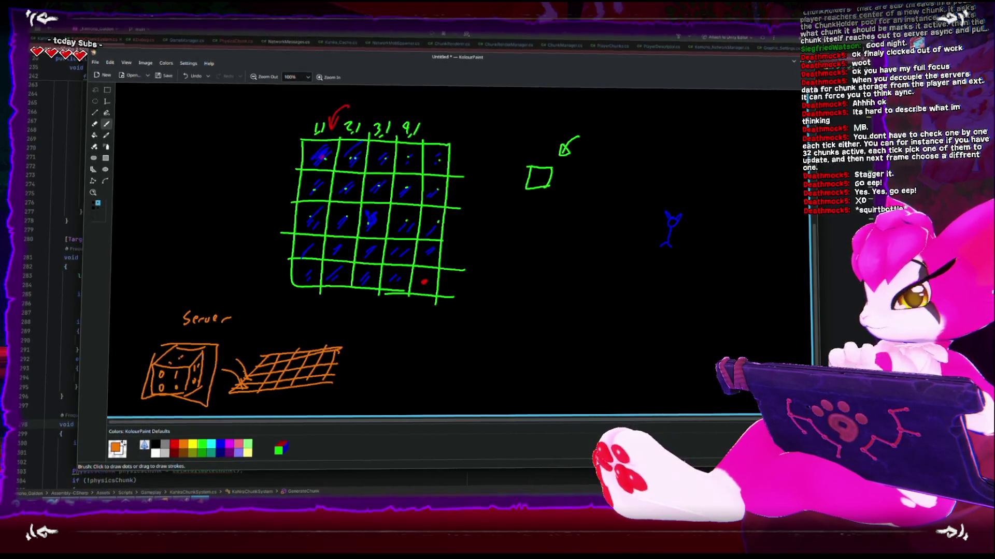
Mark a spot on the orange grid and curve two magenta arcs to a small celled box, one cell marked blue
left_click(229, 444)
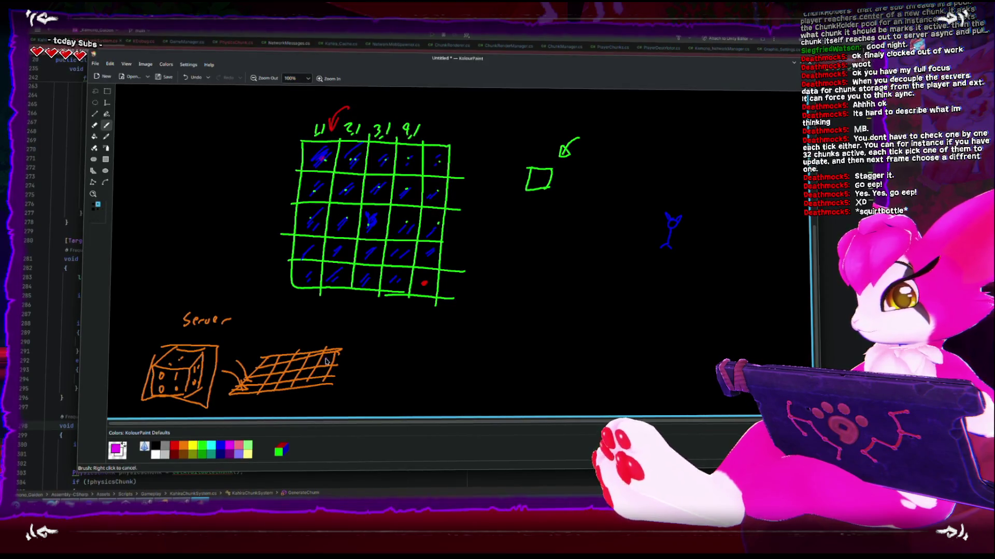
left_click_drag(327, 361, 326, 351)
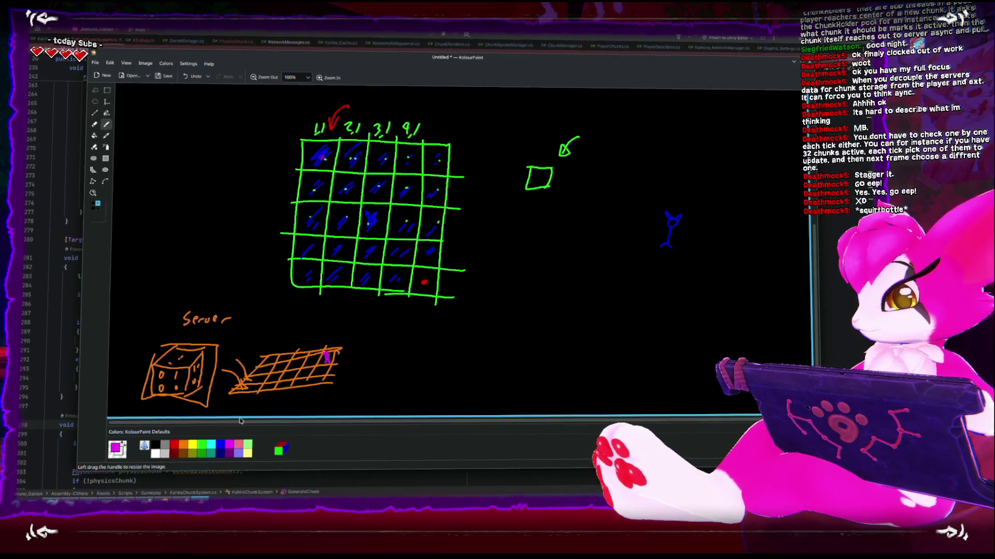
left_click_drag(314, 357, 419, 351)
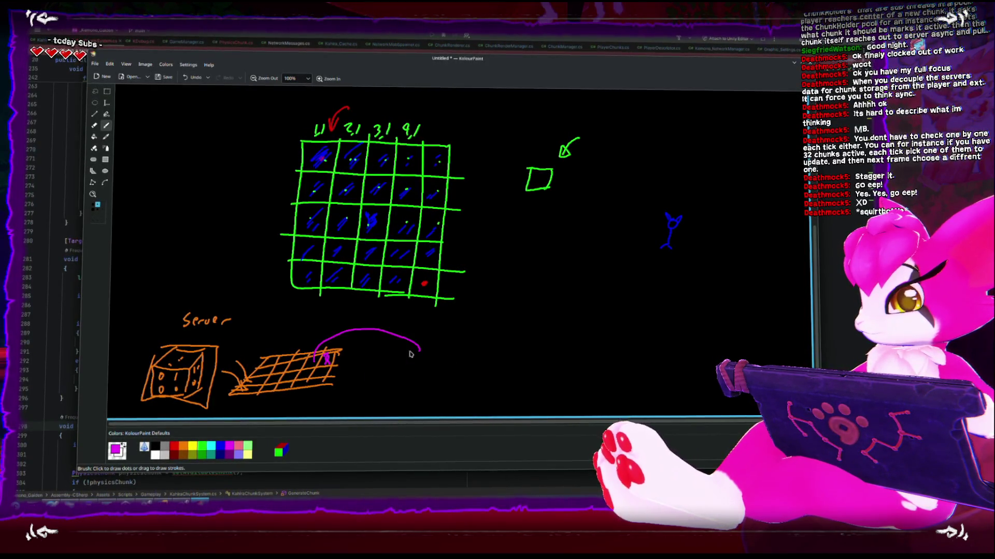
mouse_move(323, 352)
left_mouse_down()
mouse_move(373, 336)
mouse_move(393, 350)
mouse_move(383, 376)
mouse_move(450, 372)
mouse_move(400, 375)
left_mouse_up()
mouse_move(415, 354)
left_mouse_down()
mouse_move(412, 375)
mouse_move(438, 369)
left_mouse_up()
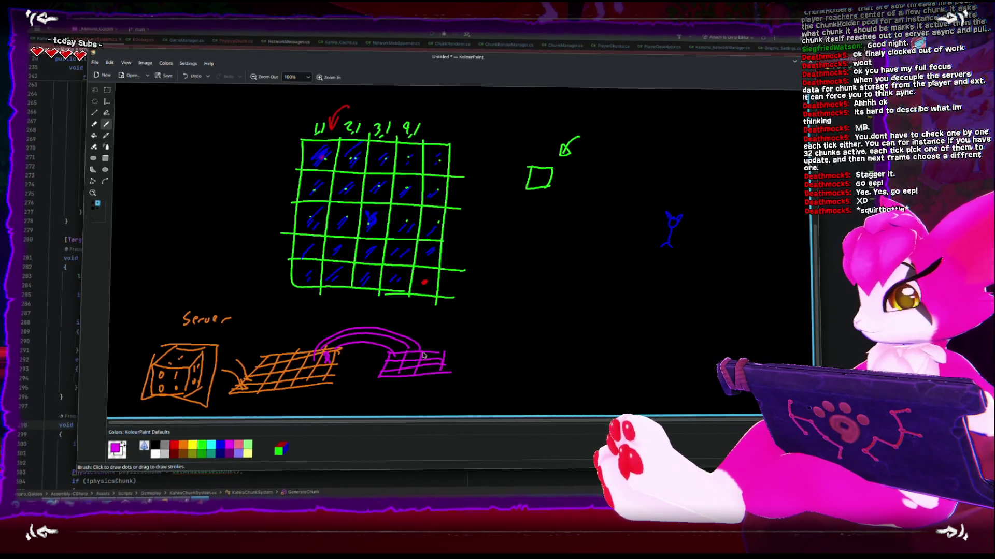
left_click(219, 445)
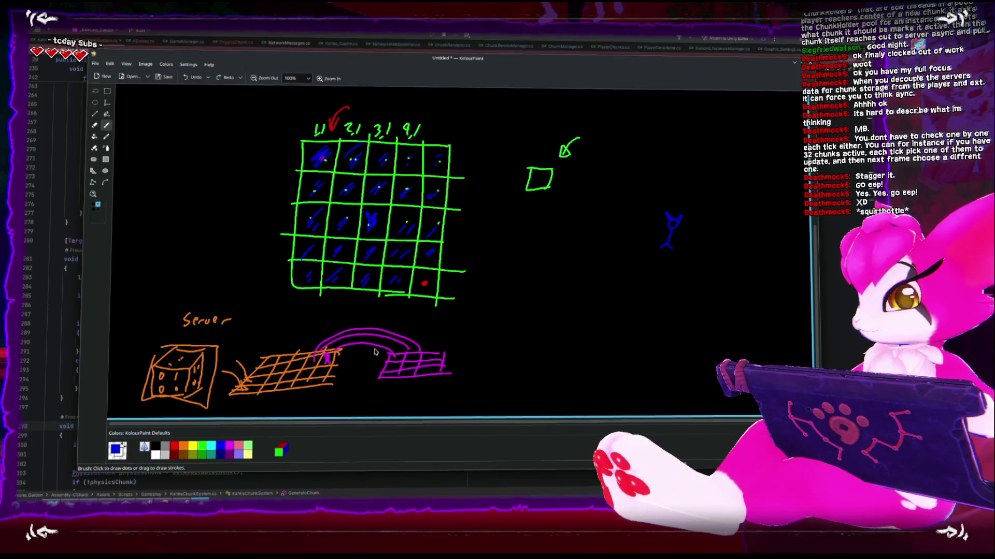
left_click_drag(412, 360, 411, 362)
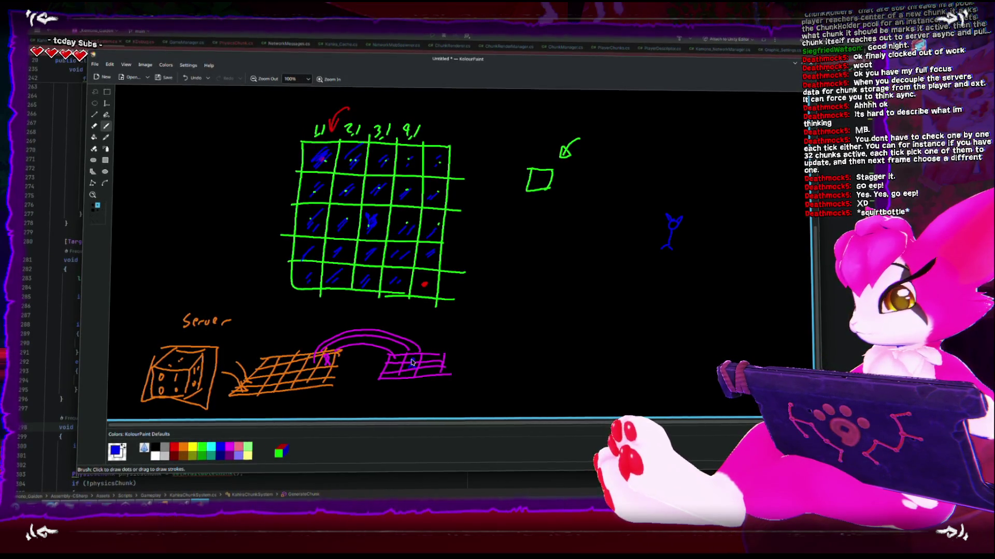